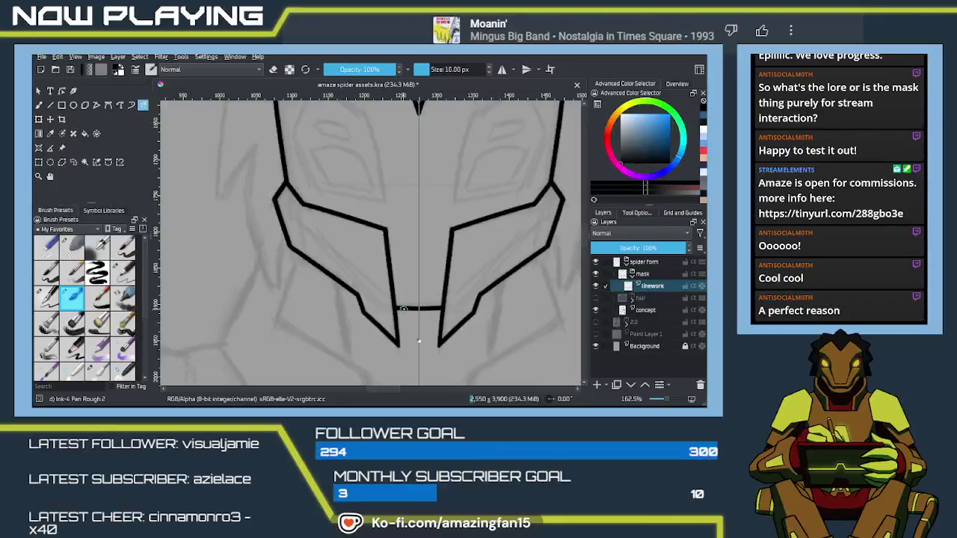
- Zoom in and draw the mirrored vertical inner strokes of the eye sockets
scroll(440, 299, "up", 5)
scroll(439, 289, "up", 1)
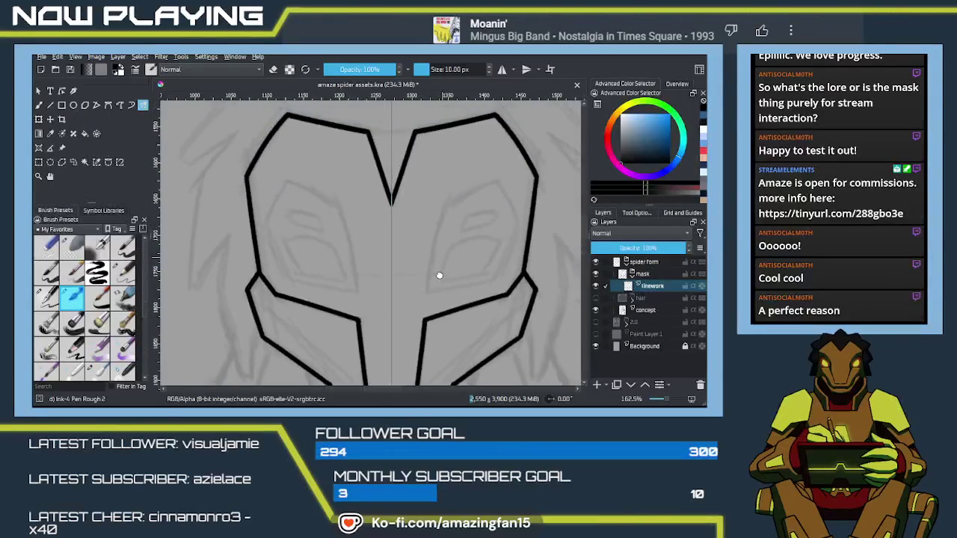
scroll(438, 267, "up", 1)
left_click_drag(440, 219, 426, 308)
key("ctrl+z")
left_click_drag(446, 221, 420, 327)
key("ctrl+z")
left_click_drag(444, 221, 423, 313)
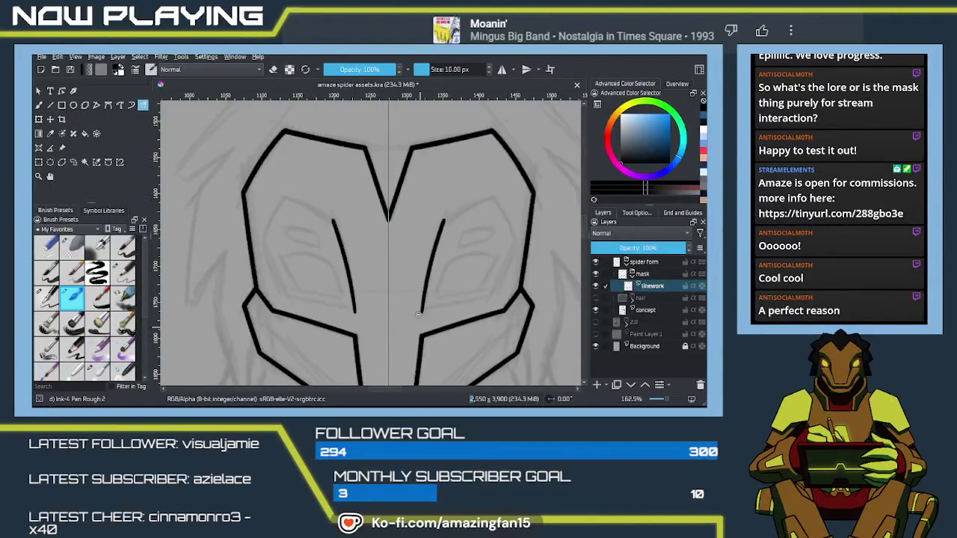
- Draw the mirrored curved strokes forming the tops of the eyes
left_click_drag(442, 223, 497, 196)
key("ctrl+z")
left_click_drag(444, 221, 496, 198)
key("ctrl+z")
mouse_move(444, 221)
left_mouse_down()
mouse_move(497, 200)
mouse_move(517, 249)
left_mouse_up()
- Rework the mirrored downward strokes along the eyes' outer sides until they fit
key("ctrl+z")
mouse_move(496, 200)
left_mouse_down()
mouse_move(516, 245)
mouse_move(496, 294)
left_mouse_up()
key("ctrl+z")
left_click_drag(516, 233, 486, 314)
key("ctrl+z")
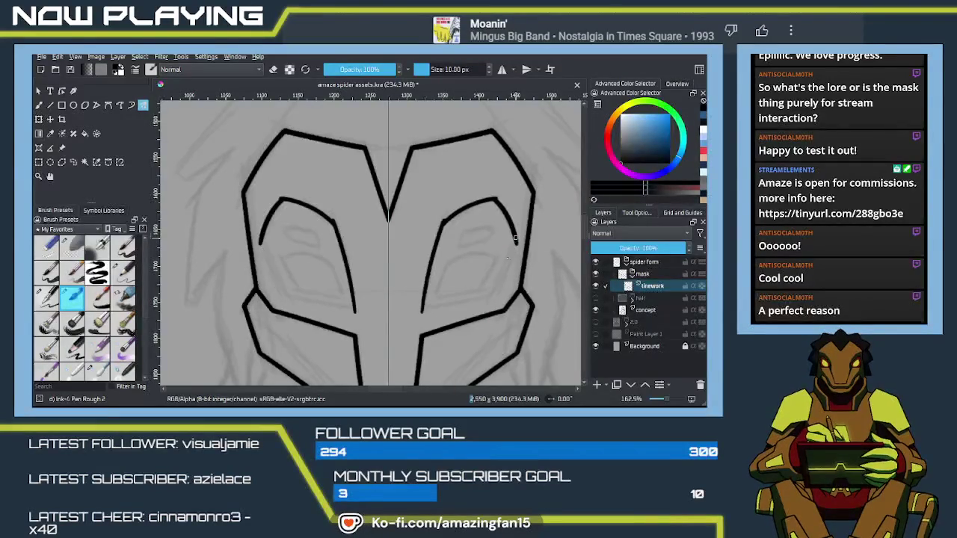
left_click_drag(516, 237, 487, 299)
key("ctrl+z")
left_click_drag(516, 236, 495, 297)
key("ctrl+z")
left_click_drag(516, 237, 487, 303)
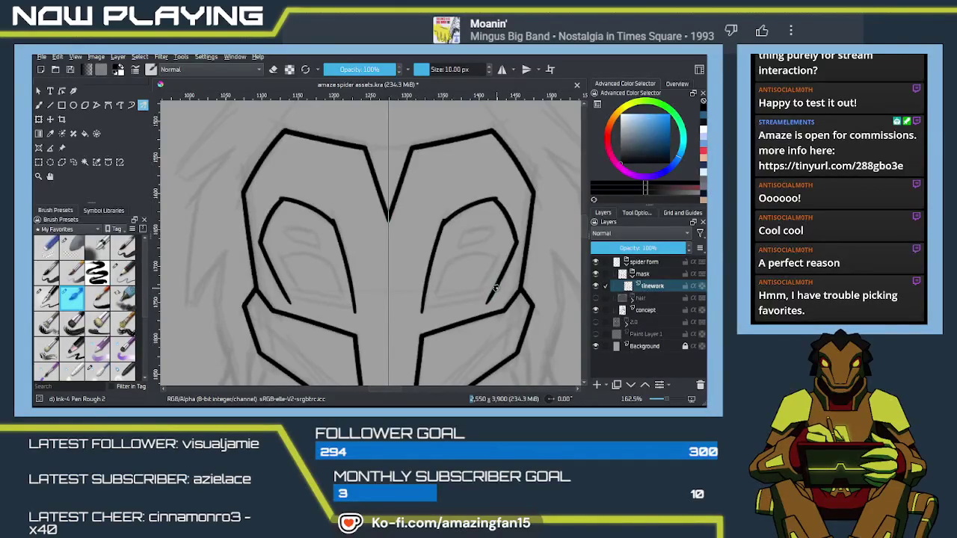
key("ctrl+z")
- Close each eye outline with a lower stroke joining the inner eye lines
left_click_drag(515, 240, 488, 303)
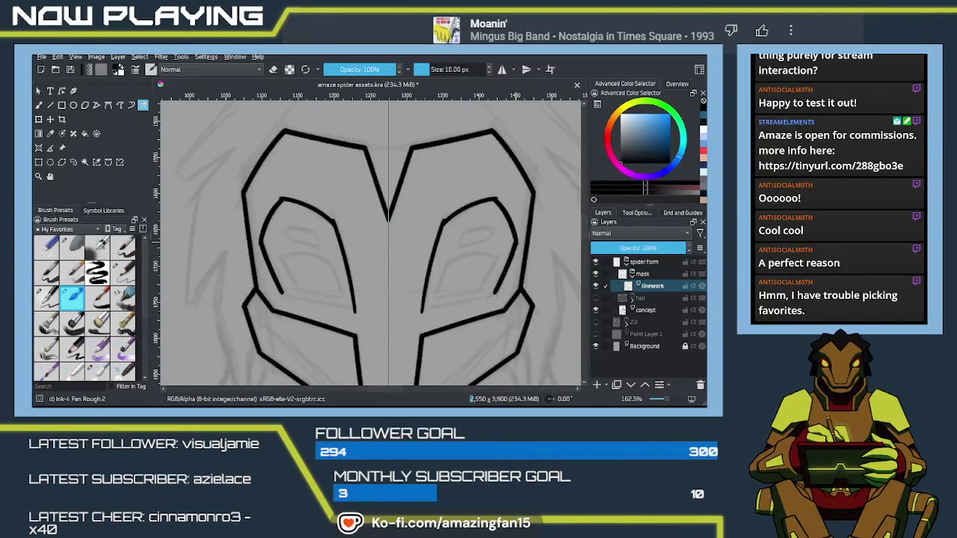
key("ctrl+z")
left_click_drag(515, 241, 487, 305)
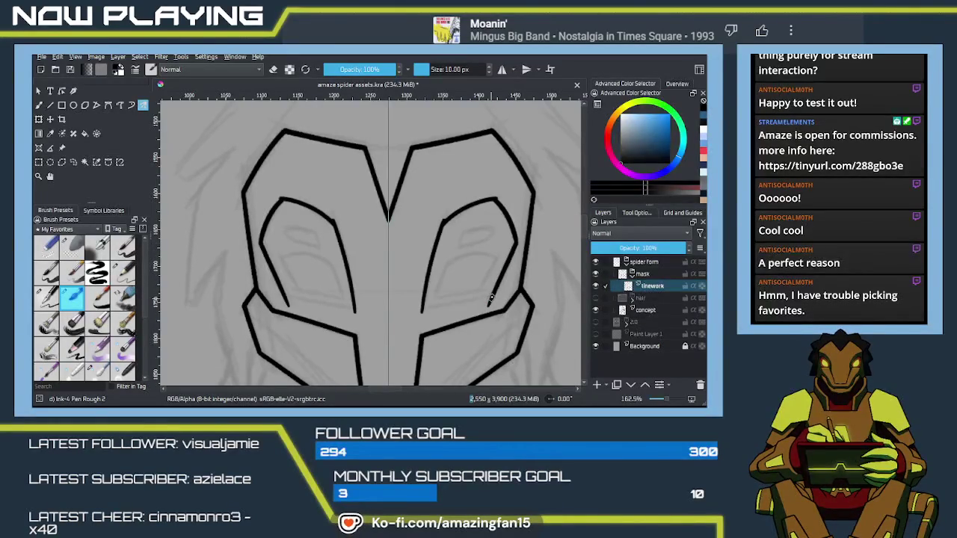
key("ctrl+z")
mouse_move(507, 264)
left_mouse_down()
mouse_move(491, 296)
mouse_move(415, 314)
left_mouse_up()
key("ctrl+z")
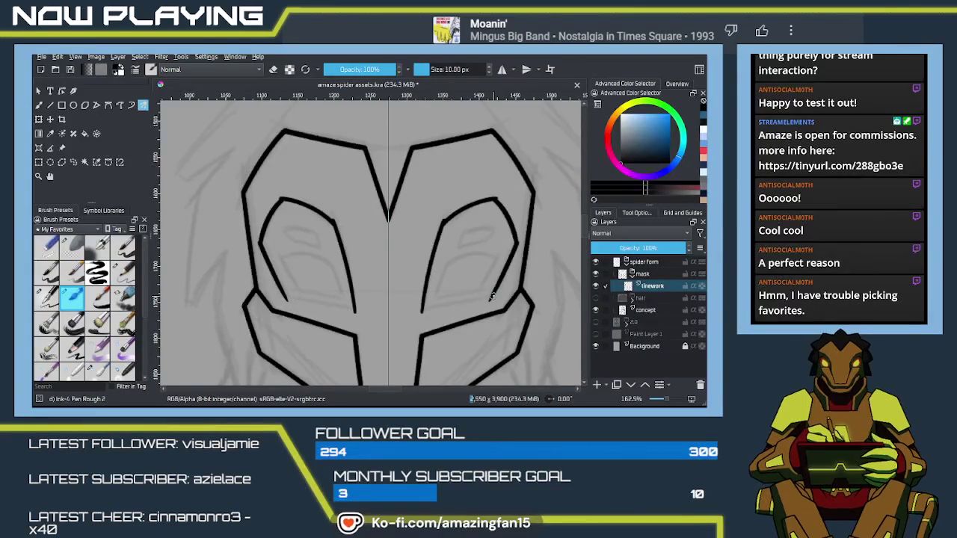
left_click_drag(491, 296, 412, 314)
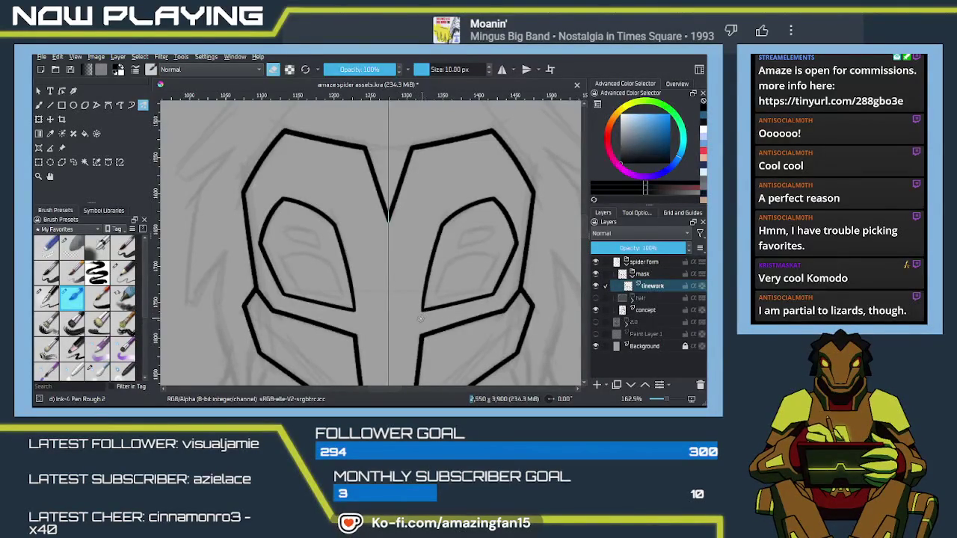
key("minus")
key("minus")
key("minus")
scroll(472, 315, "down", 2)
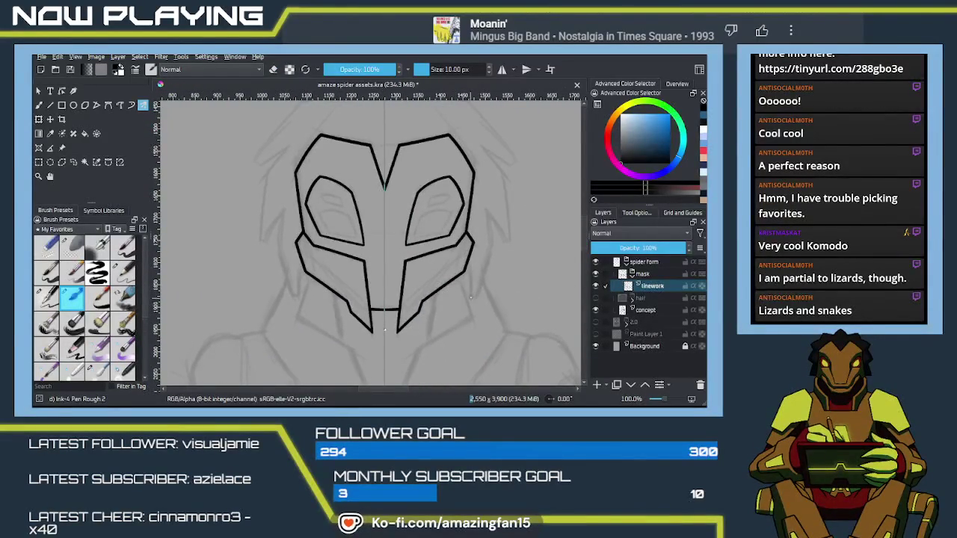
mouse_move(459, 284)
left_mouse_down()
mouse_move(480, 281)
mouse_move(473, 299)
left_mouse_up()
scroll(444, 276, "up", 1)
scroll(443, 276, "up", 1)
scroll(456, 282, "up", 1)
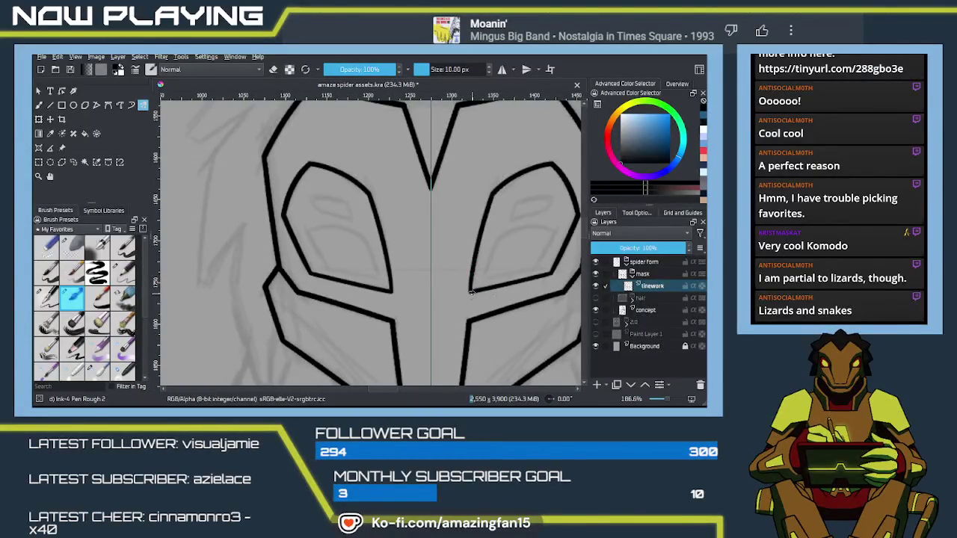
left_click_drag(471, 291, 397, 321)
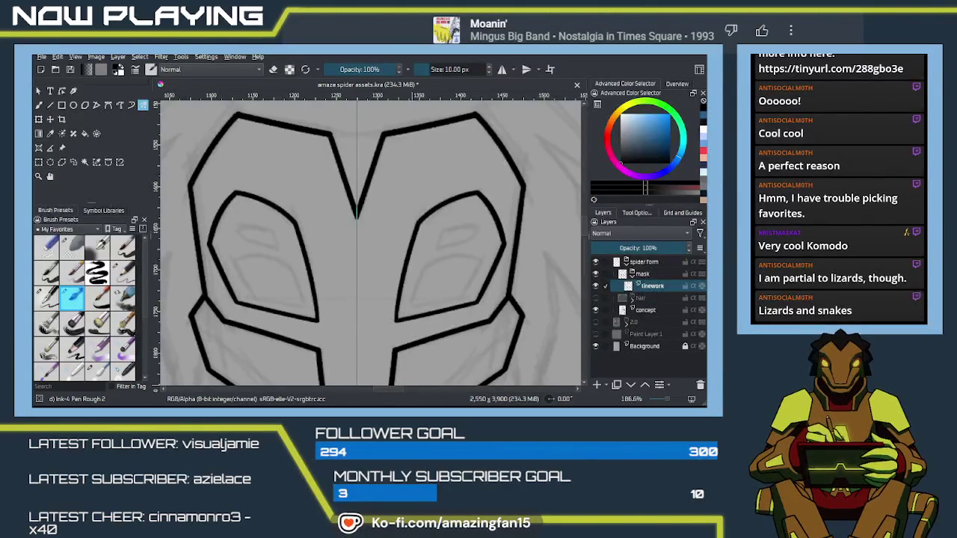
key("alt+Tab")
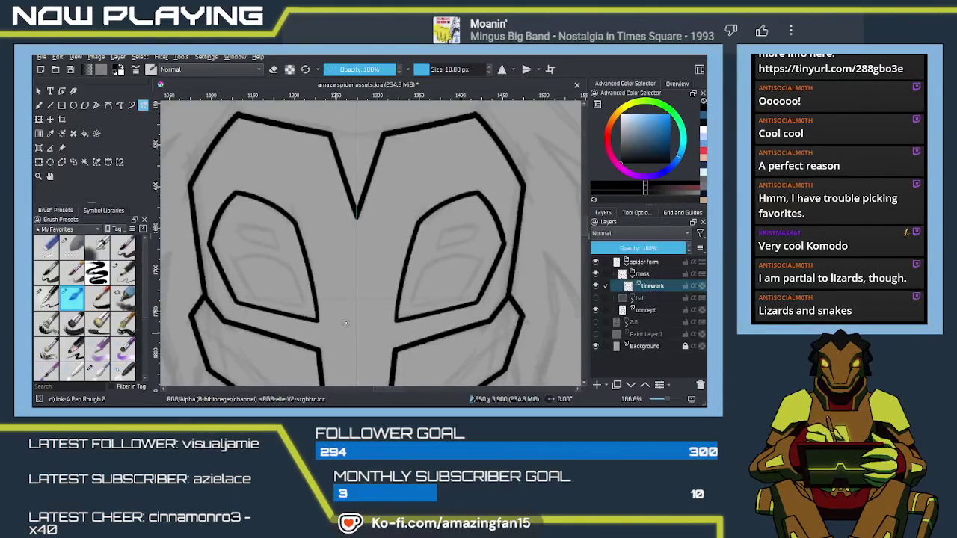
scroll(433, 299, "down", 2)
scroll(455, 257, "down", 2)
scroll(449, 269, "down", 2)
scroll(444, 271, "up", 1)
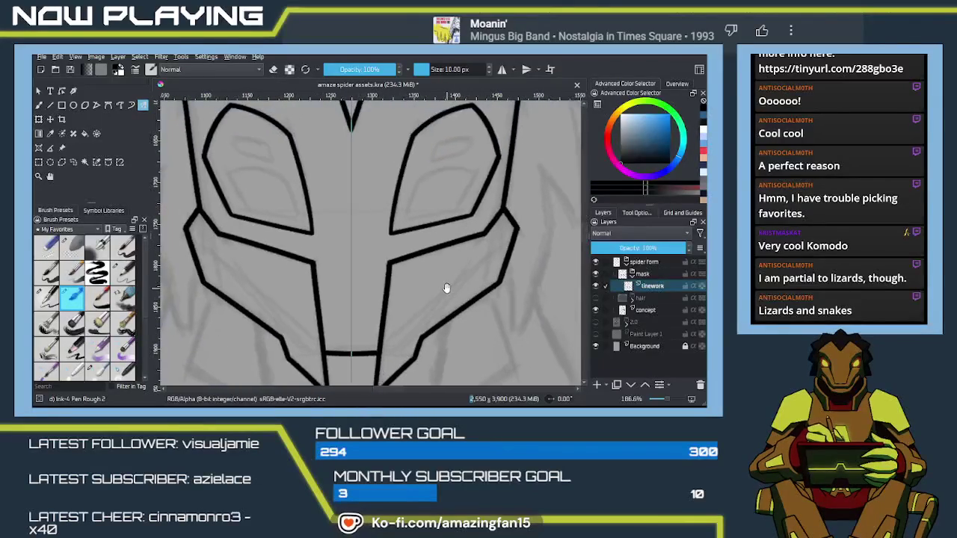
scroll(448, 288, "down", 1)
key("minus")
key("minus")
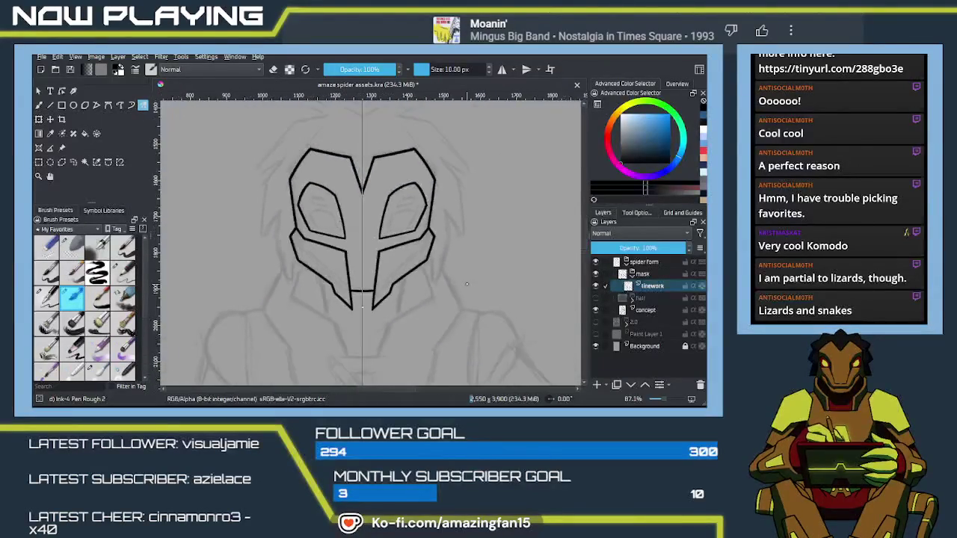
key("minus")
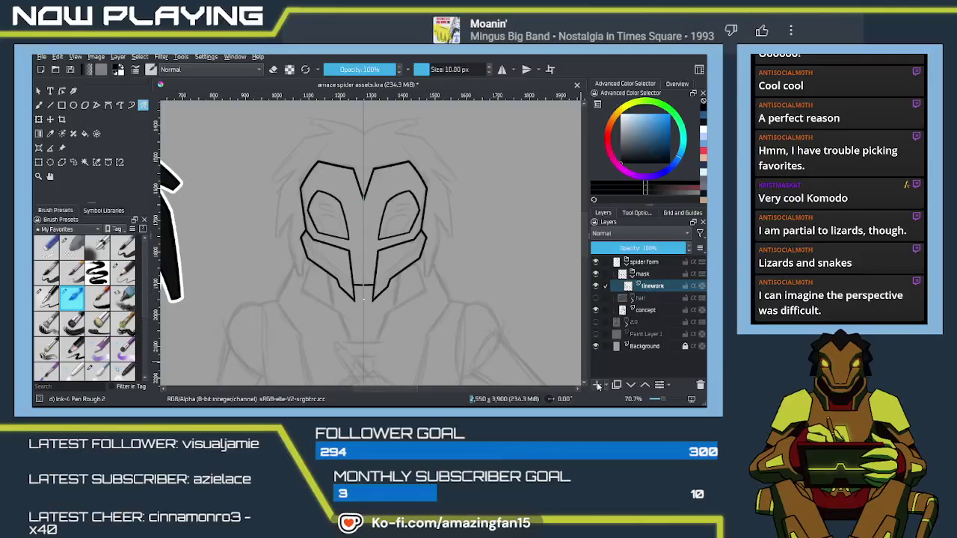
- Add a new paint layer named 'color'
left_click(597, 384)
left_click(651, 290)
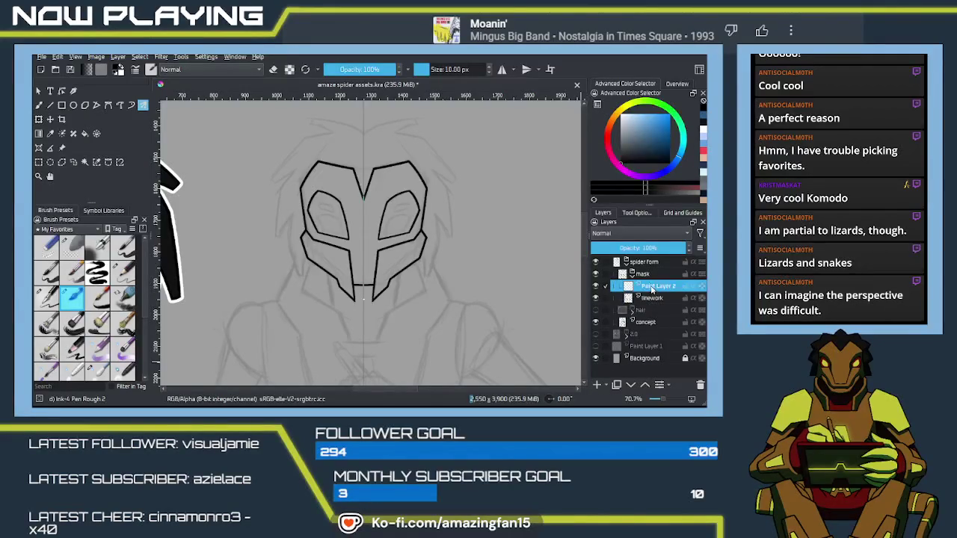
double_click(651, 288)
type("color")
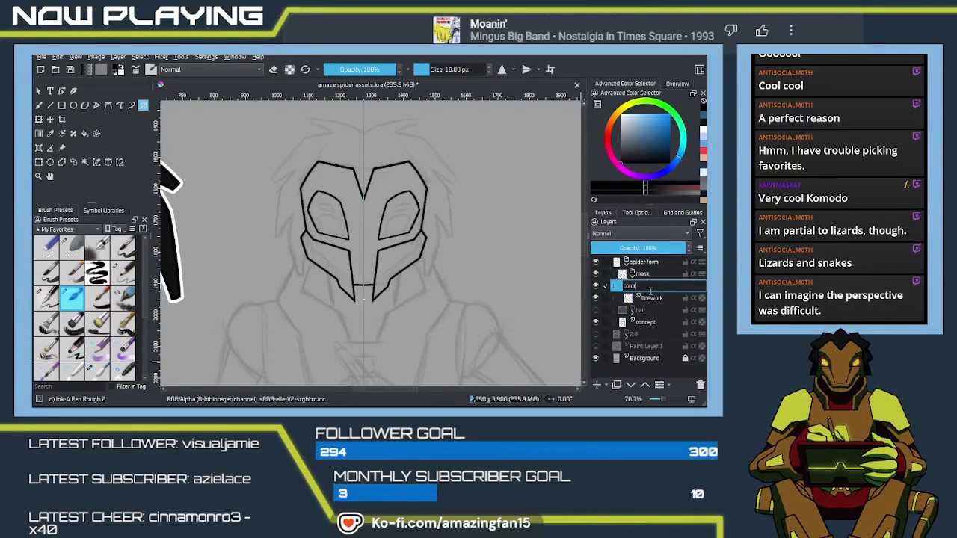
key("Return")
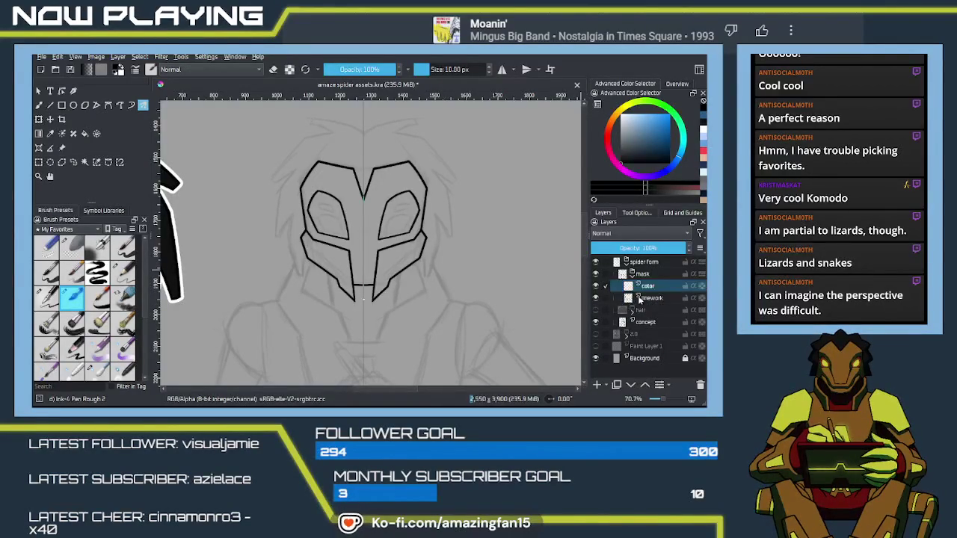
- Place linework above the color layer, hide the concept sketch, and reselect linework
left_click(661, 299)
left_click_drag(658, 301, 650, 286)
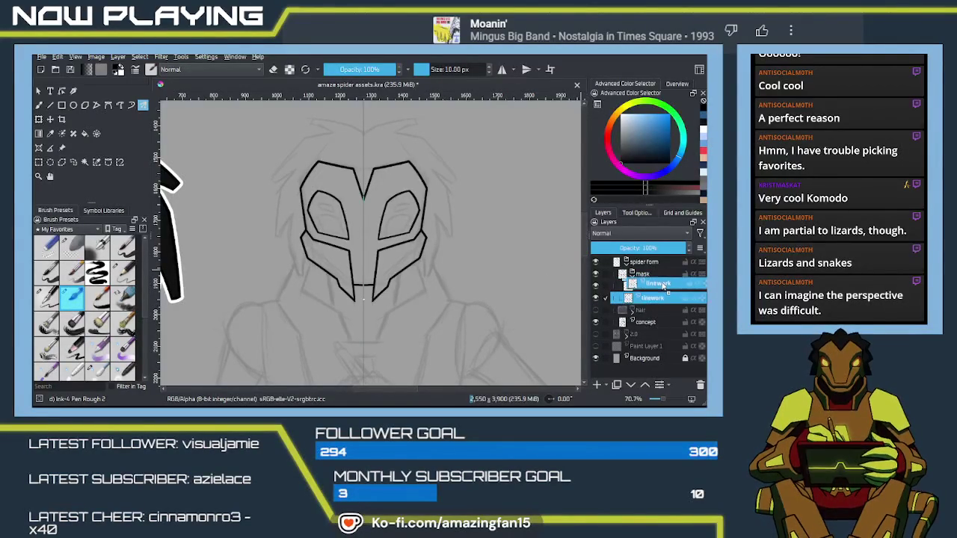
left_click(652, 299)
type("color")
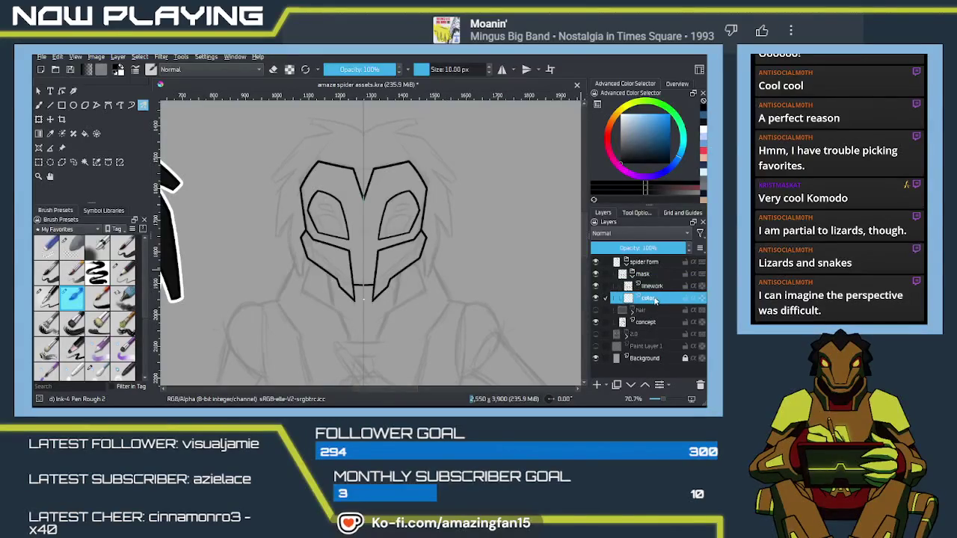
left_click(595, 322)
mouse_move(359, 310)
left_mouse_down()
mouse_move(526, 304)
mouse_move(438, 325)
mouse_move(455, 313)
left_mouse_up()
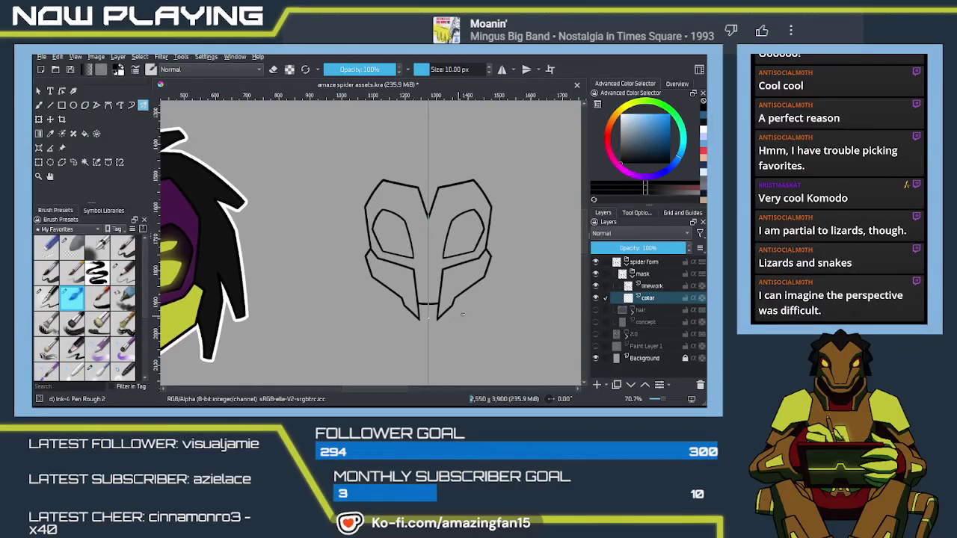
left_click(646, 286)
scroll(444, 308, "up", 1)
scroll(444, 309, "up", 1)
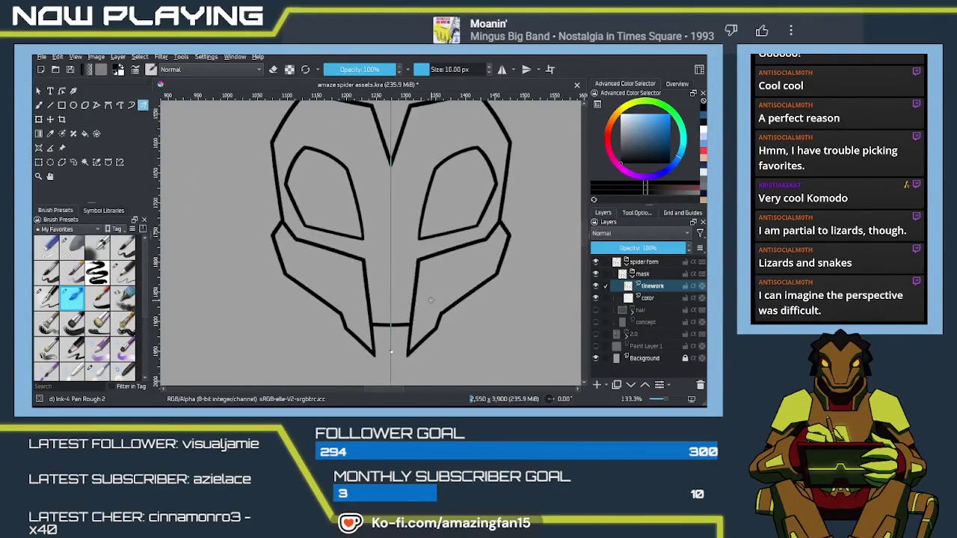
- Erase small gaps in the lower mask lines, then try mirrored cheek-to-fang strokes
key("e")
left_click_drag(417, 268, 410, 352)
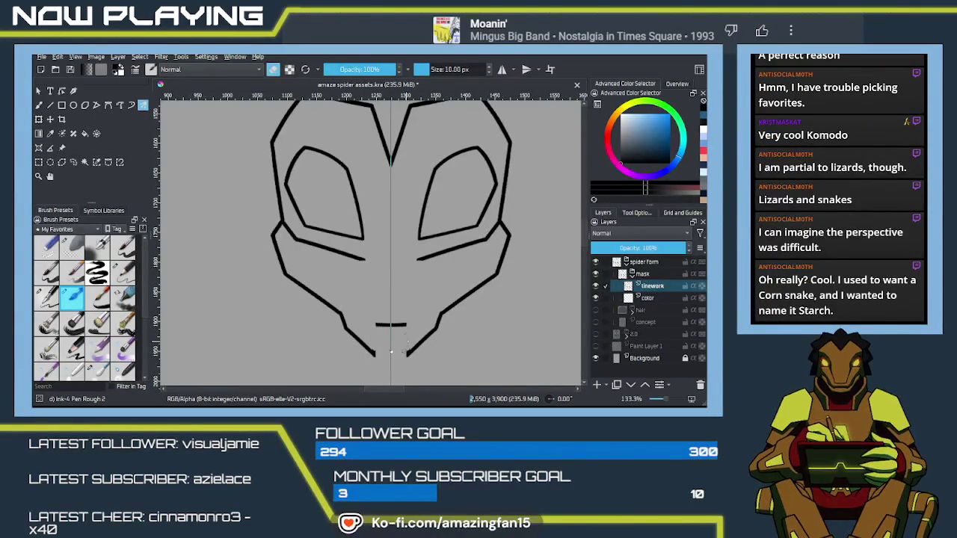
key("e")
left_click_drag(417, 258, 410, 351)
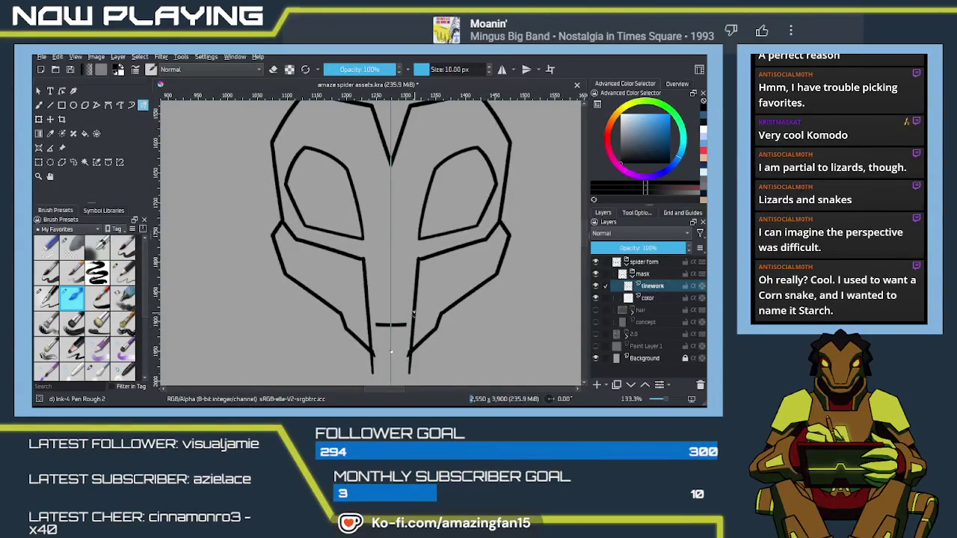
key("ctrl+z")
left_click_drag(419, 258, 410, 351)
key("ctrl+z")
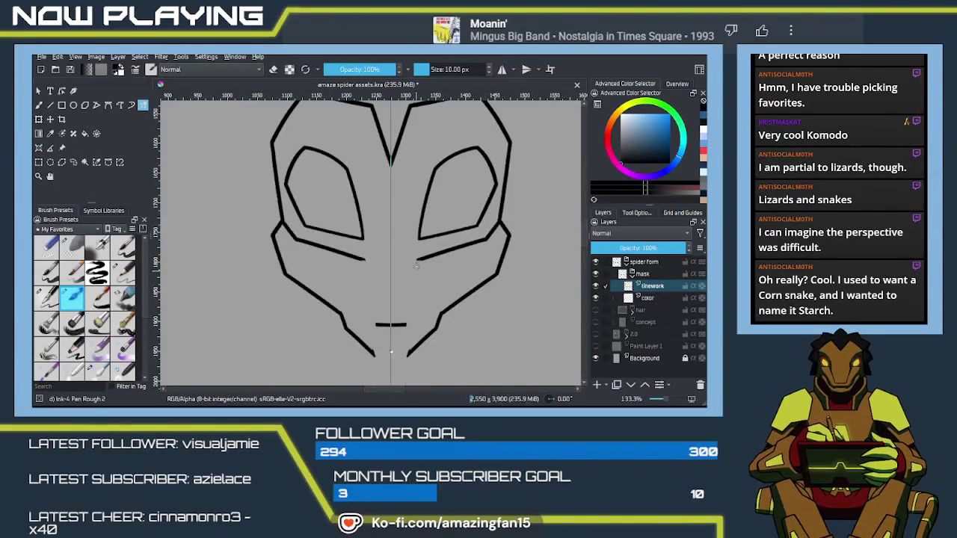
left_click_drag(419, 259, 405, 371)
- Try the cheek-to-fang strokes at several lengths, undoing each attempt
key("ctrl+z")
left_click_drag(419, 260, 403, 382)
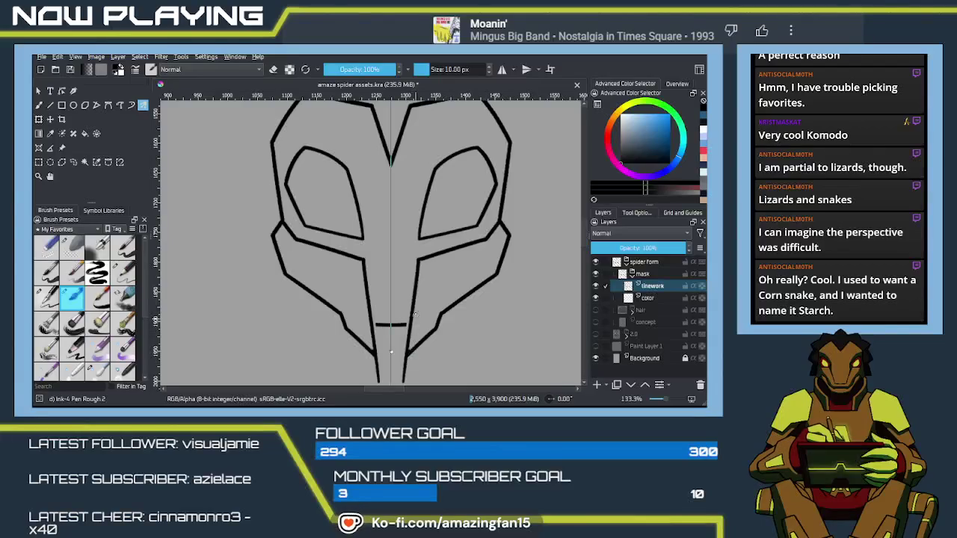
key("ctrl+z")
left_click_drag(419, 259, 408, 361)
key("ctrl+z")
left_click_drag(419, 260, 408, 366)
key("ctrl+z")
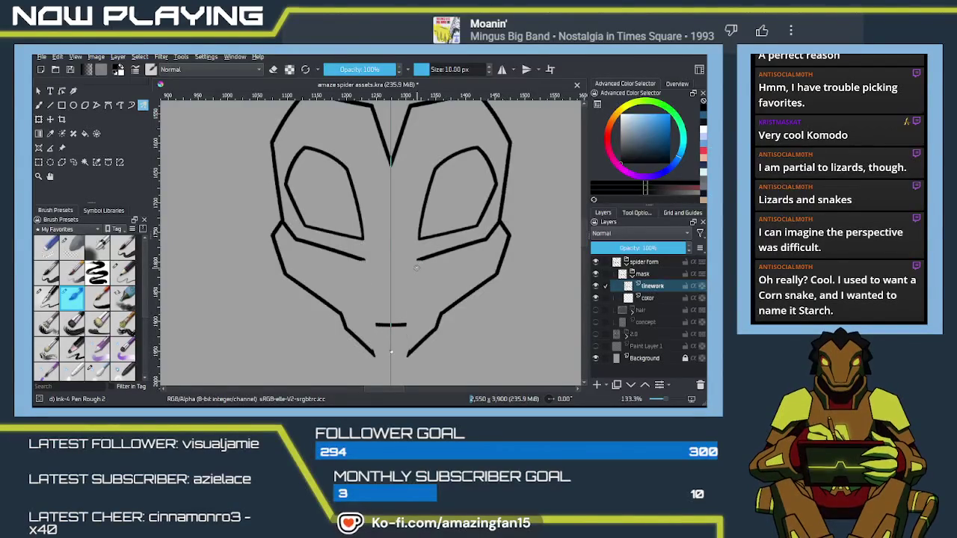
- Redraw the strokes to the fang tips and undo them, leaving no cheek-to-fang lines
left_click_drag(418, 260, 404, 372)
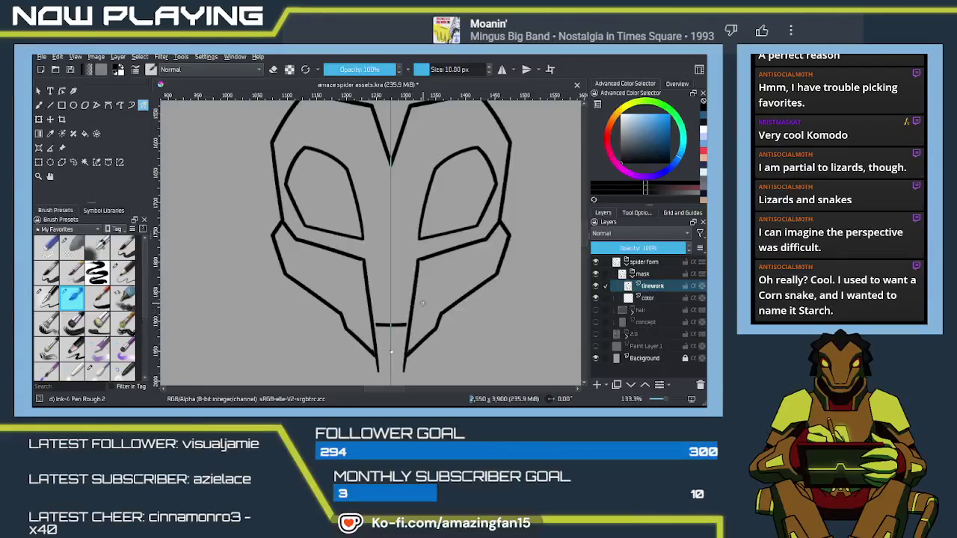
key("ctrl+z")
left_click_drag(418, 258, 407, 372)
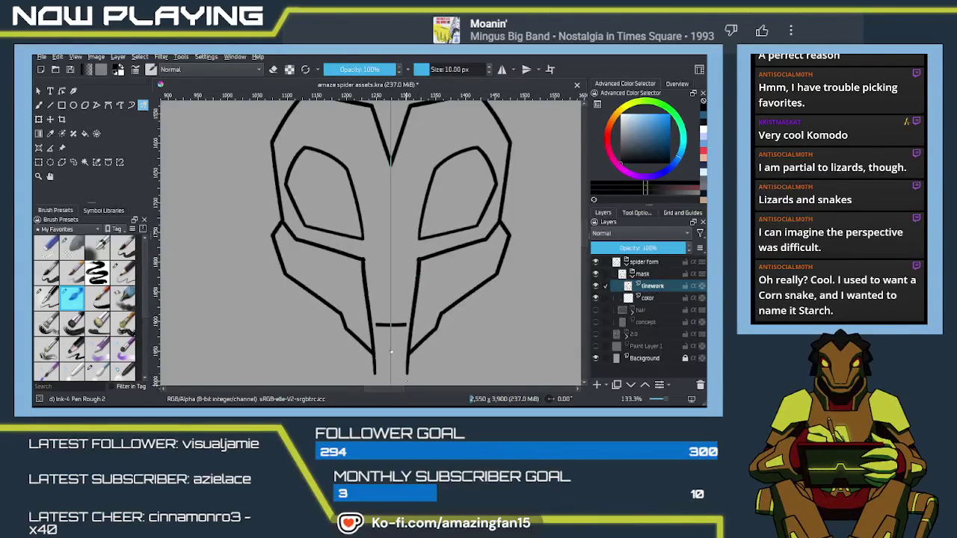
key("ctrl+z")
left_click_drag(418, 258, 407, 372)
key("ctrl+z")
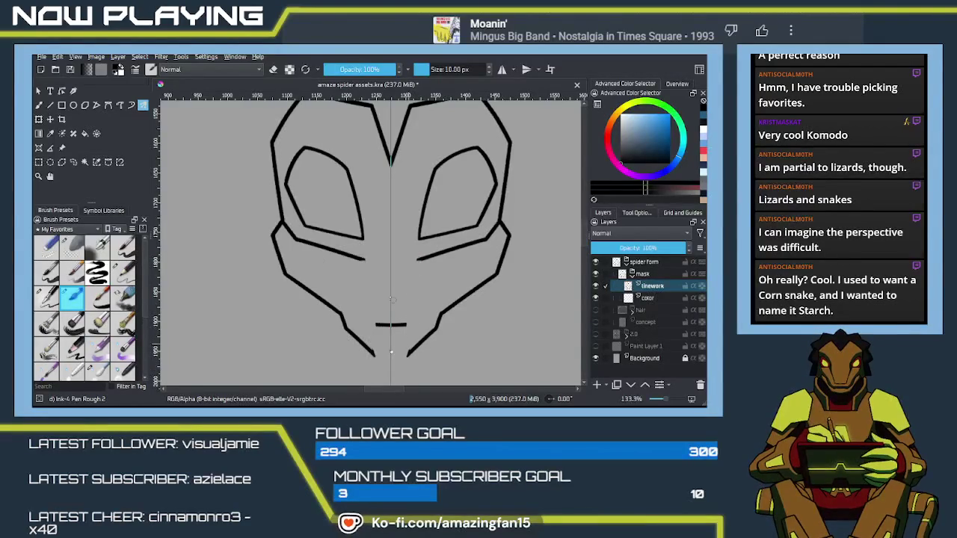
left_click(39, 148)
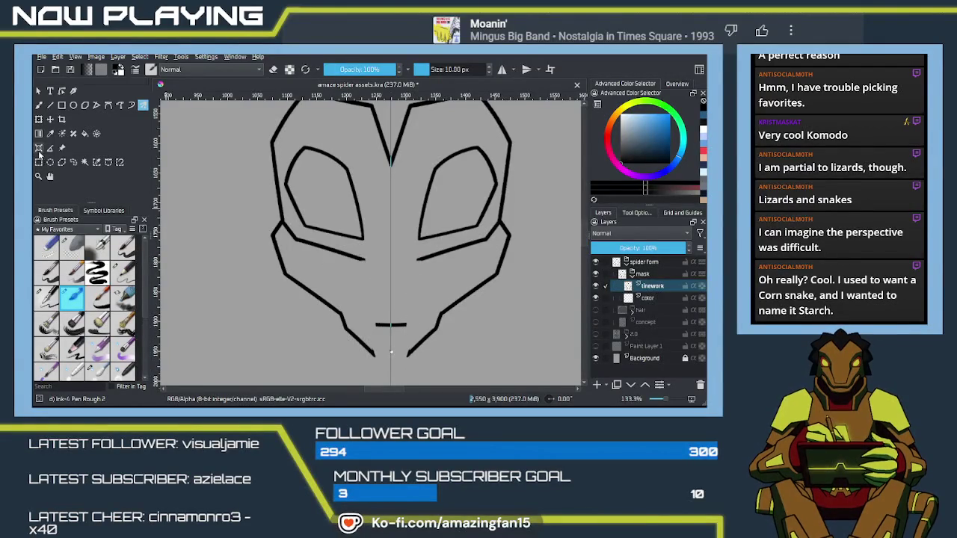
- Place a Parallel Ruler guide from the right cheek to the chin and adjust its ends
left_click(644, 213)
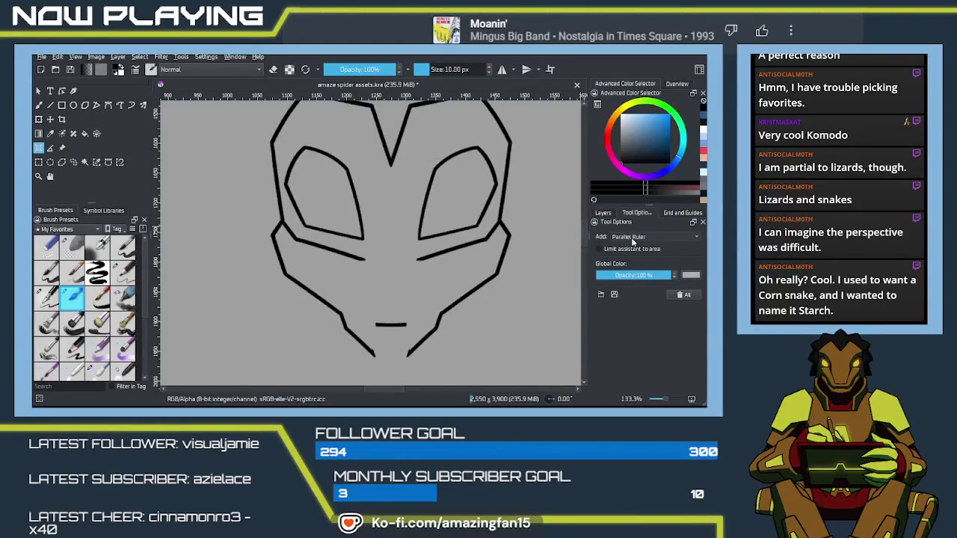
left_click_drag(415, 269, 406, 366)
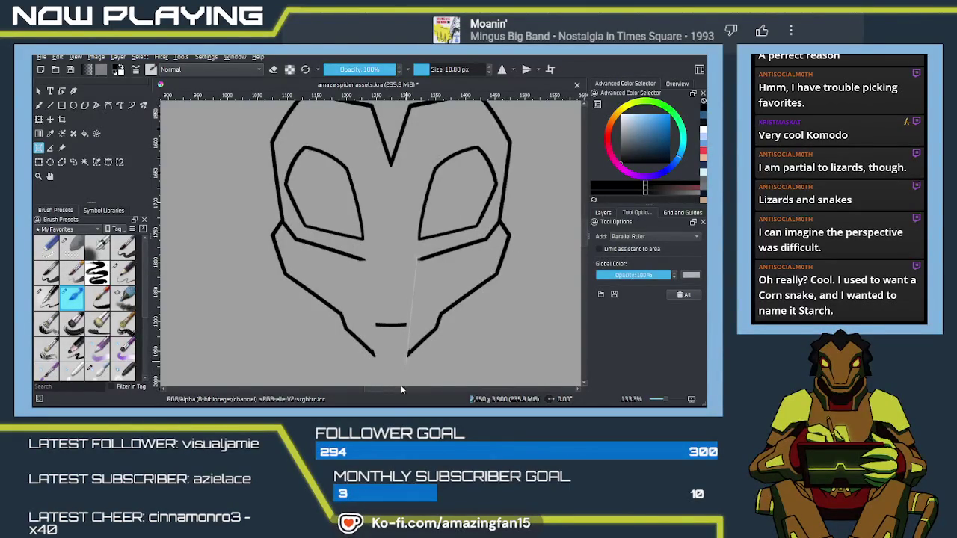
left_click(451, 320)
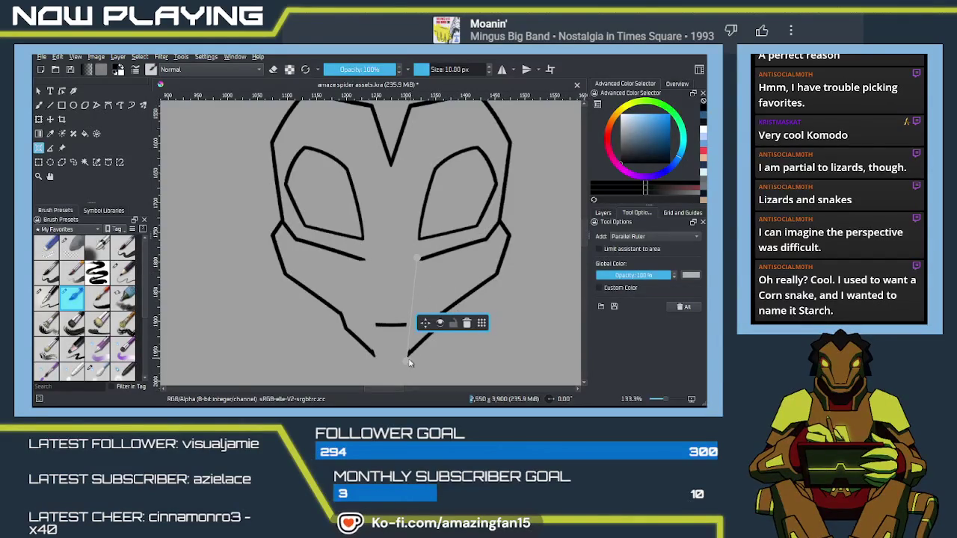
left_click_drag(406, 362, 406, 368)
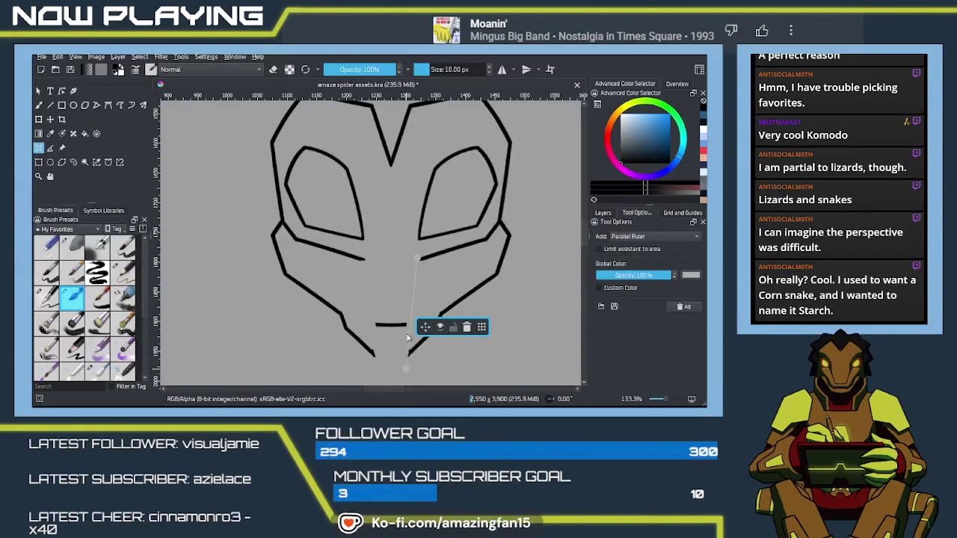
left_click_drag(416, 257, 419, 252)
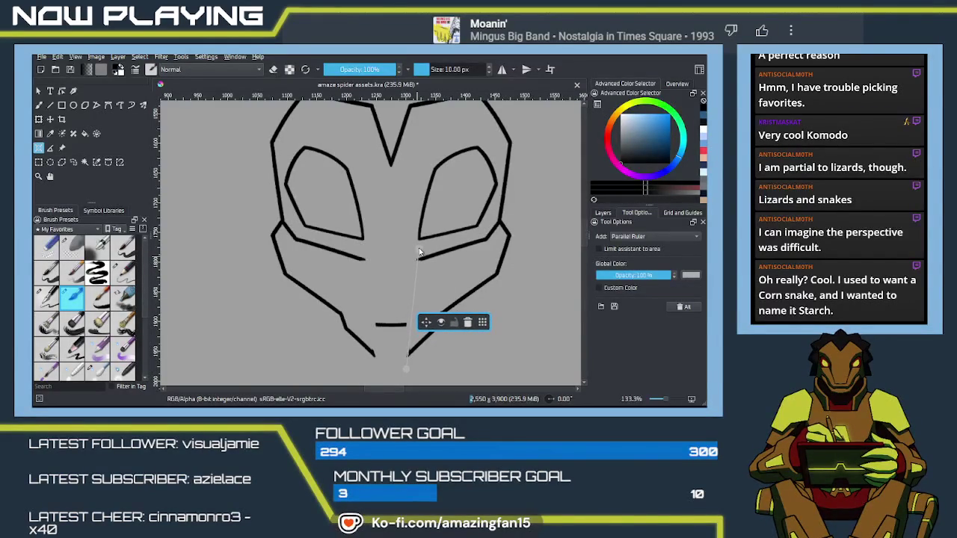
- Snap a straight mirrored cheek-to-fang line to the ruler, then delete the ruler
key("b")
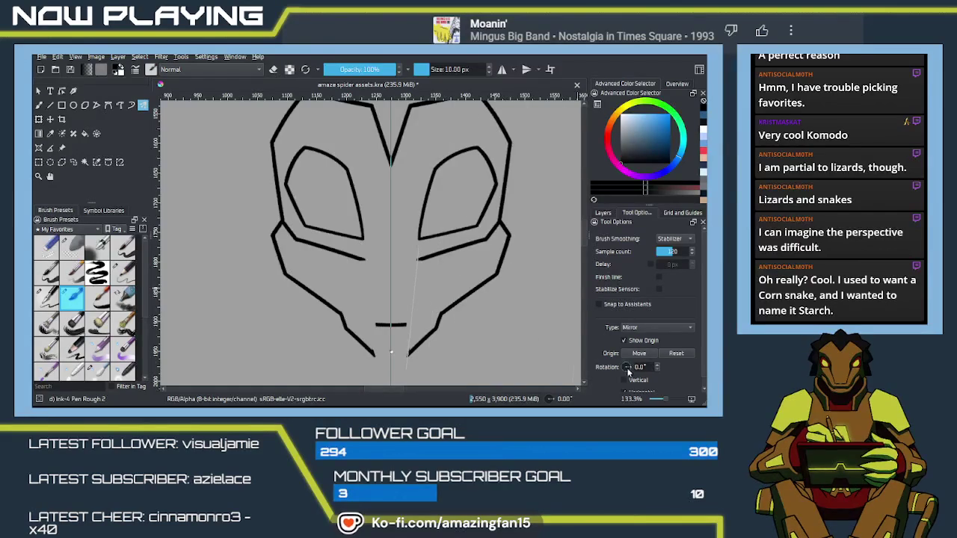
left_click(599, 304)
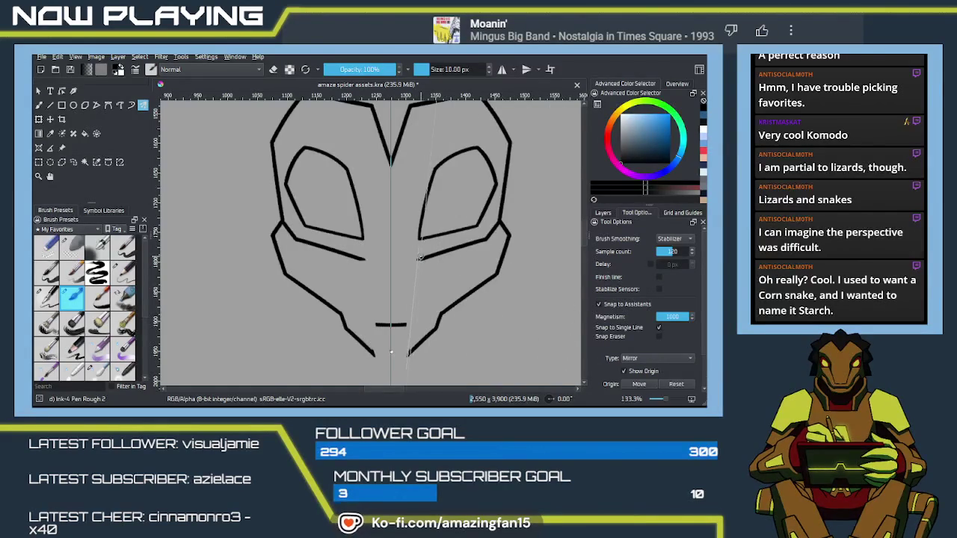
left_click_drag(418, 260, 408, 351)
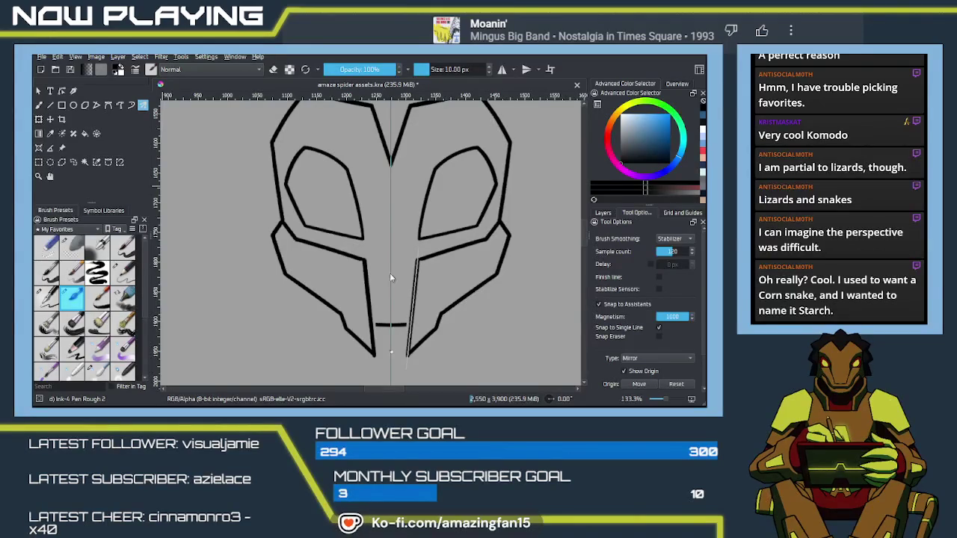
left_click(39, 148)
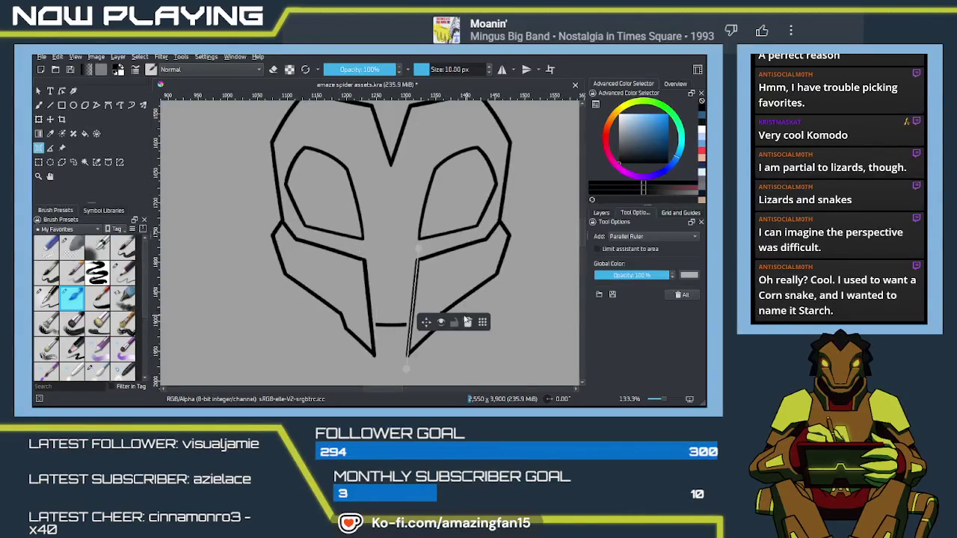
left_click(468, 324)
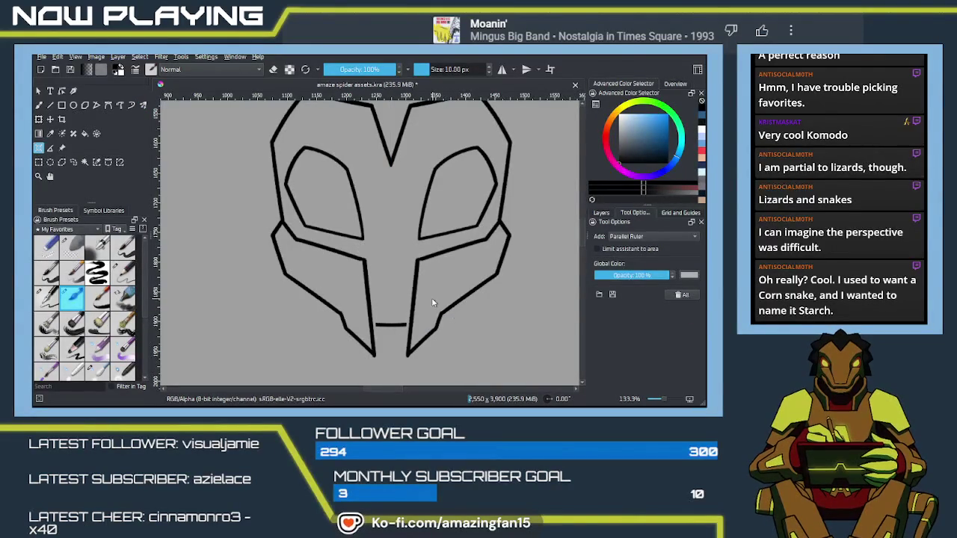
key("b")
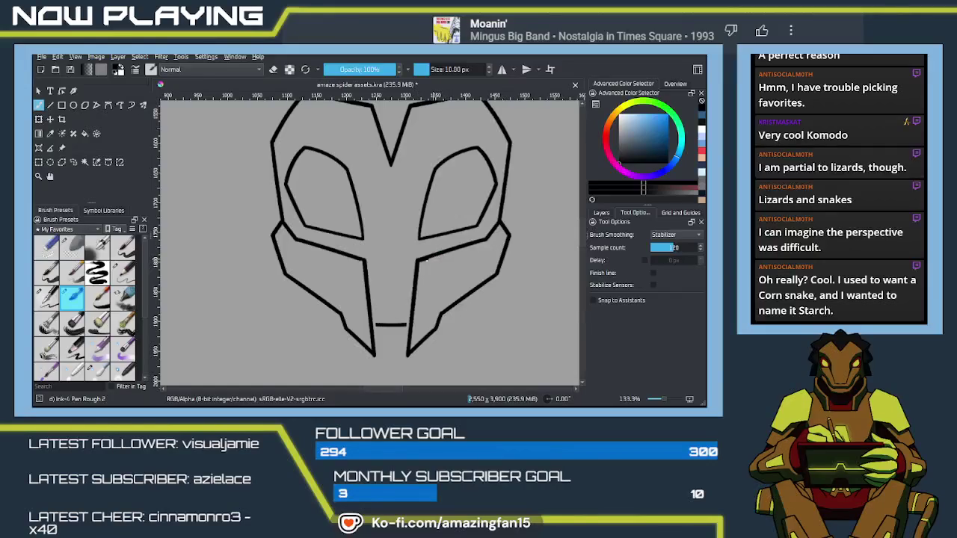
- With mirror mode back on, redraw the mouth as a straight bar between the lower lines
key("ctrl+shift+a")
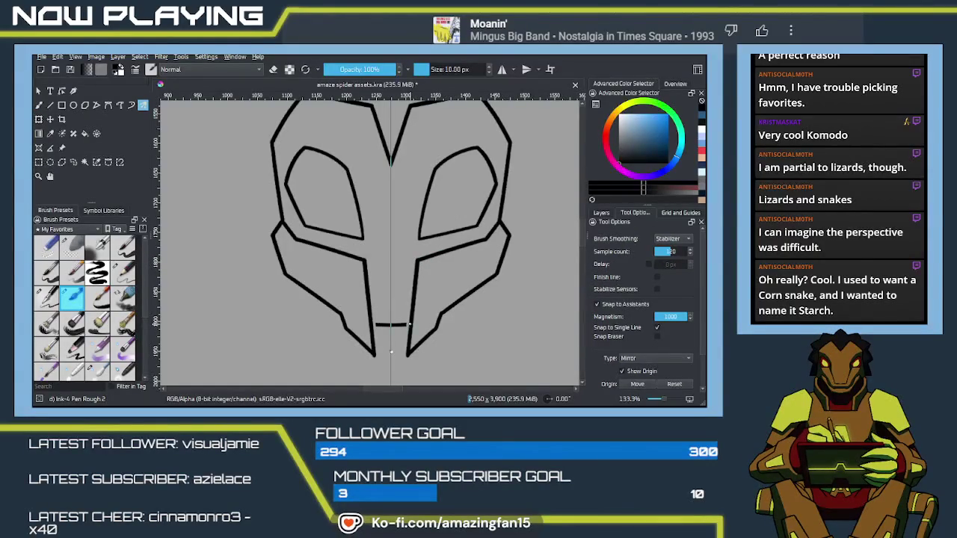
mouse_move(390, 326)
left_mouse_down()
mouse_move(410, 324)
mouse_move(401, 326)
left_mouse_up()
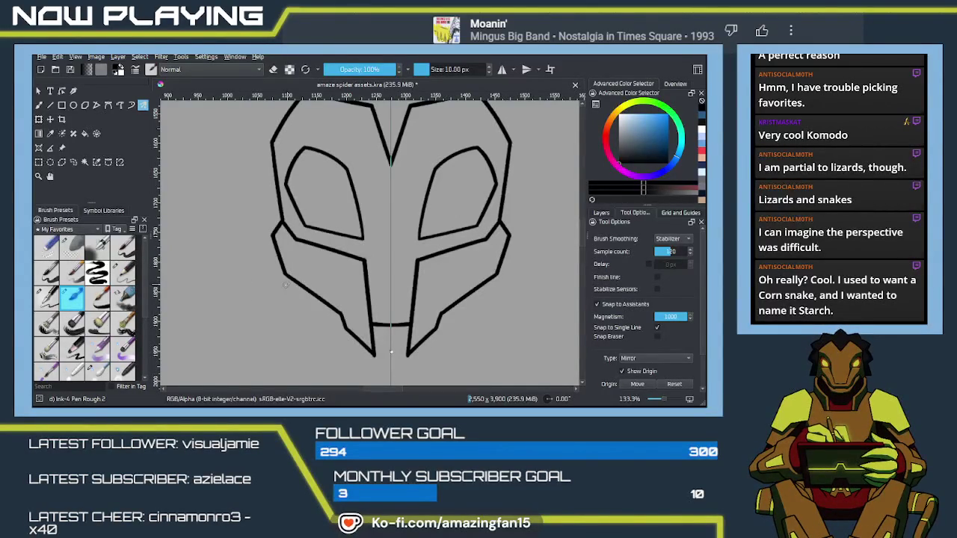
scroll(403, 315, "up", 1)
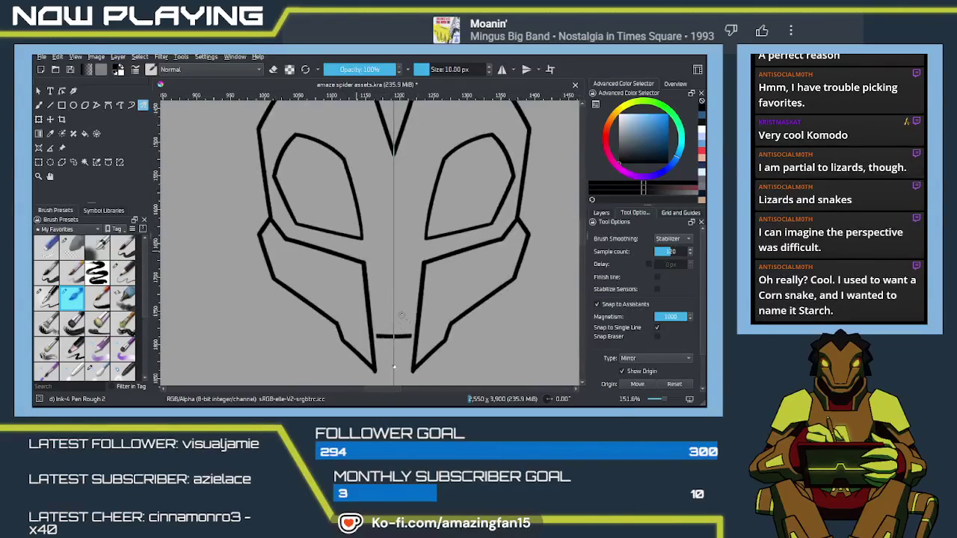
scroll(407, 303, "up", 1)
scroll(413, 288, "up", 1)
scroll(418, 277, "up", 1)
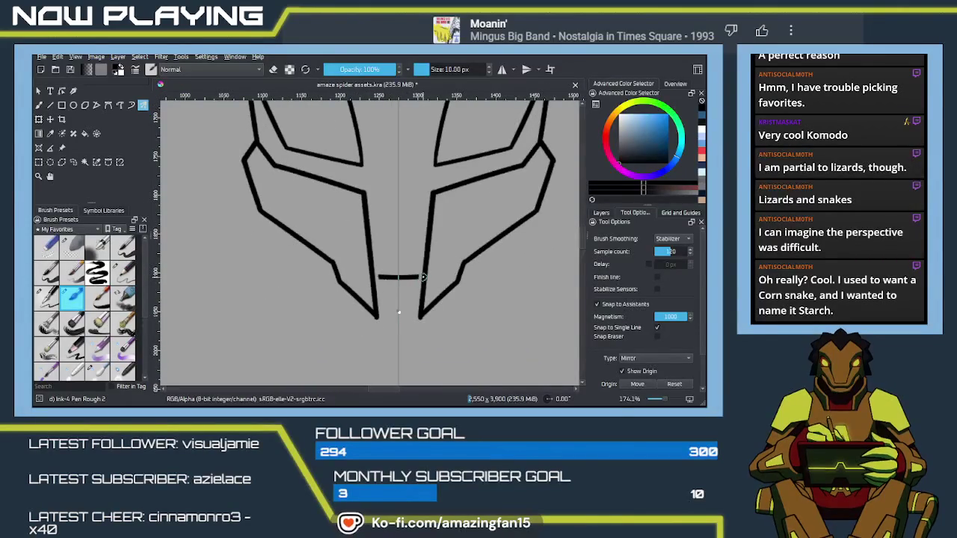
mouse_move(423, 277)
left_mouse_down()
mouse_move(372, 278)
mouse_move(401, 277)
left_mouse_up()
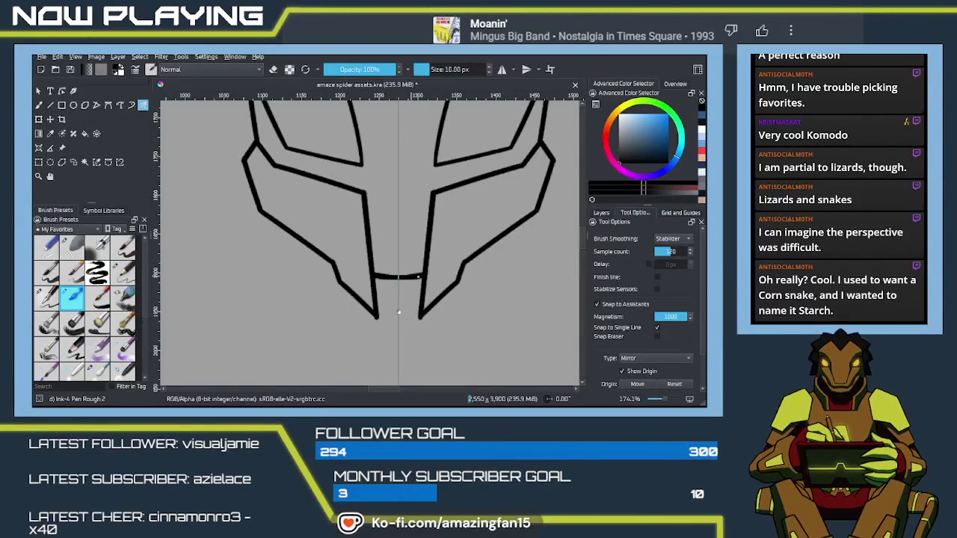
key("ctrl+z")
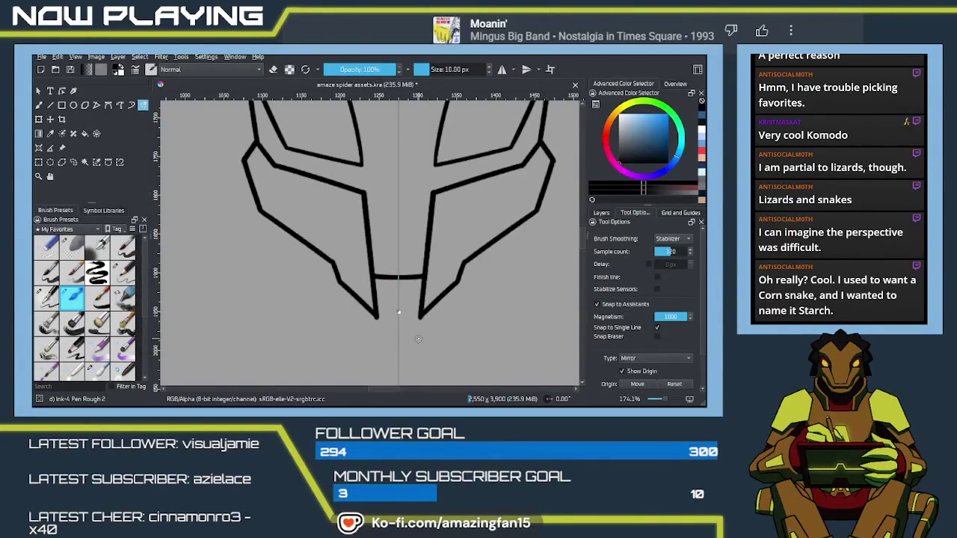
- Switch the brush to eraser mode and zoom out to centre the whole mask
key("e")
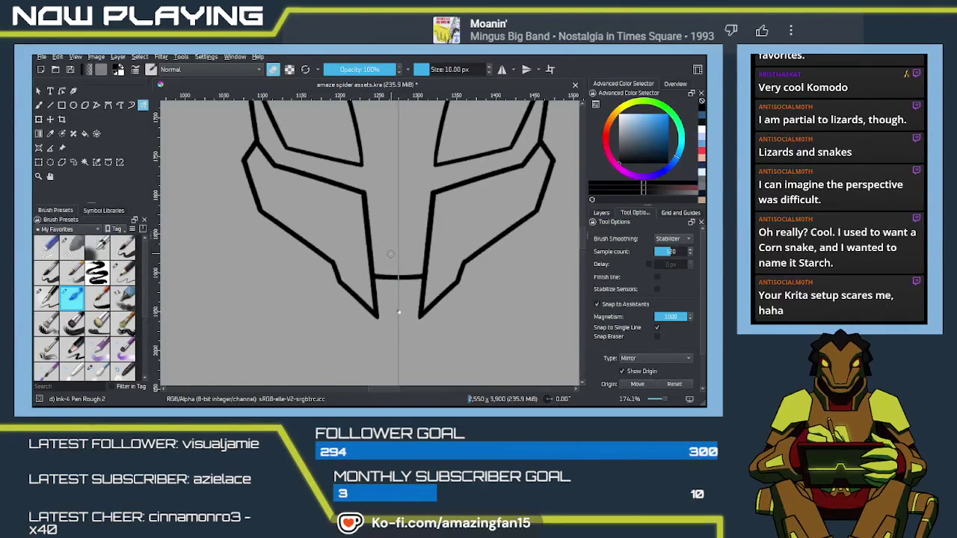
scroll(388, 252, "down", 1)
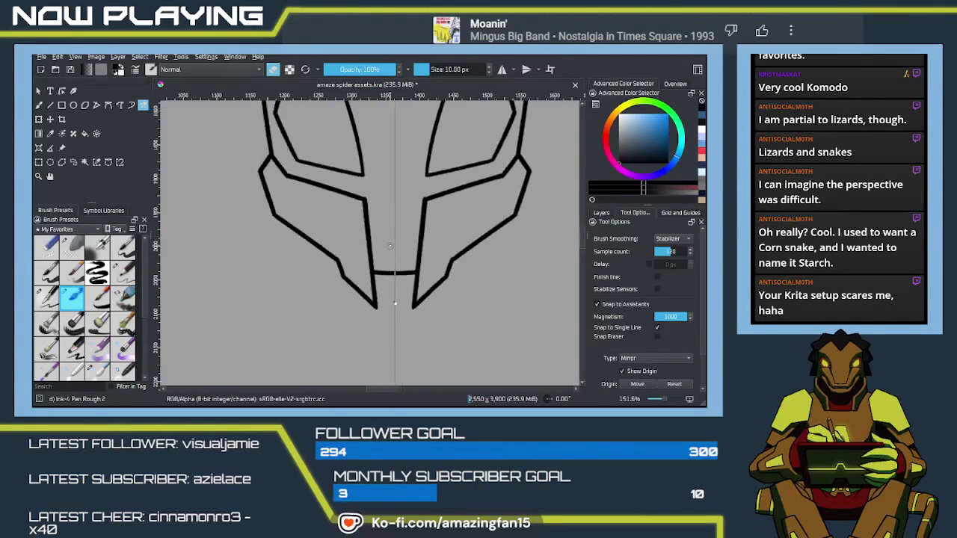
scroll(388, 258, "down", 2)
scroll(387, 263, "down", 1)
scroll(385, 264, "down", 1)
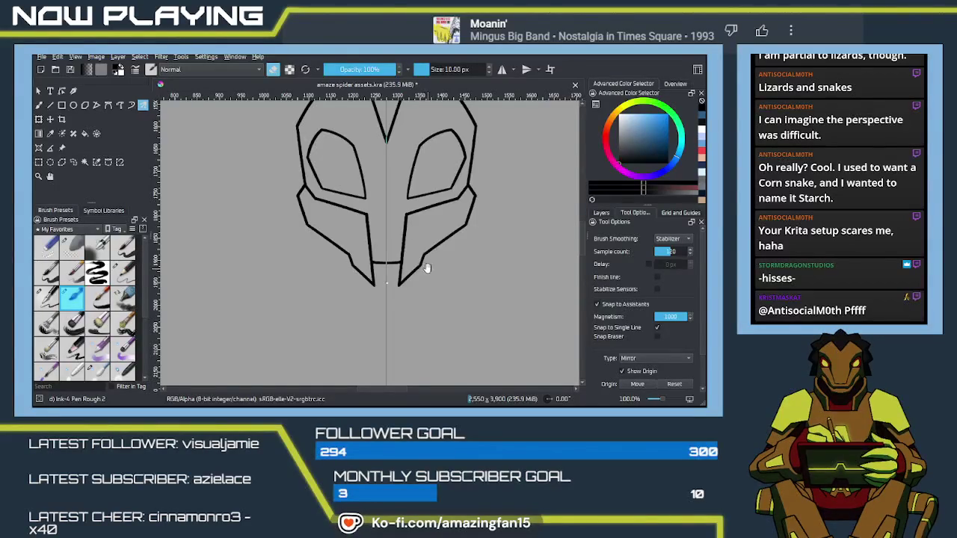
mouse_move(440, 210)
left_mouse_down()
mouse_move(444, 281)
mouse_move(380, 279)
mouse_move(397, 258)
mouse_move(423, 273)
mouse_move(526, 276)
left_mouse_up()
scroll(386, 273, "down", 1)
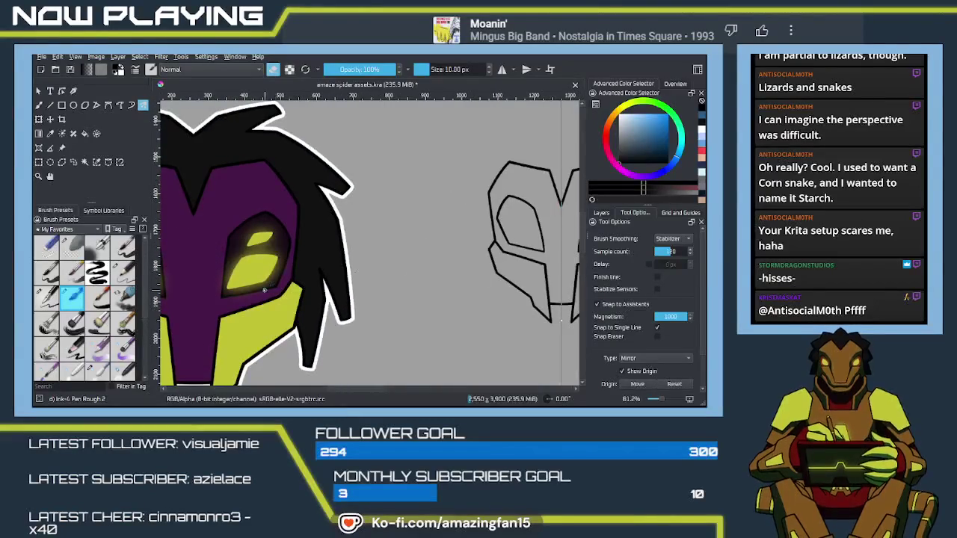
- Select the color layer and sample the reference mask's purple
key("p")
scroll(232, 315, "down", 1)
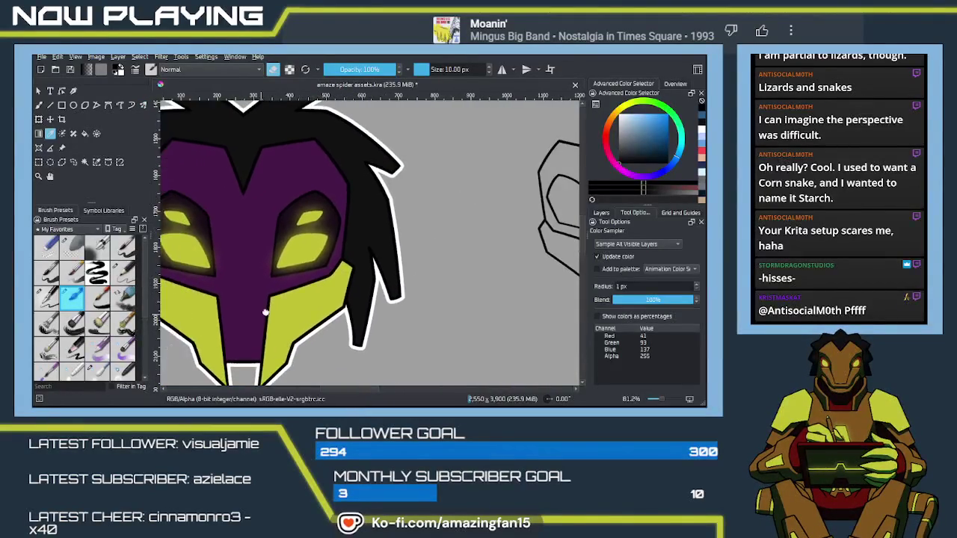
scroll(238, 307, "up", 1)
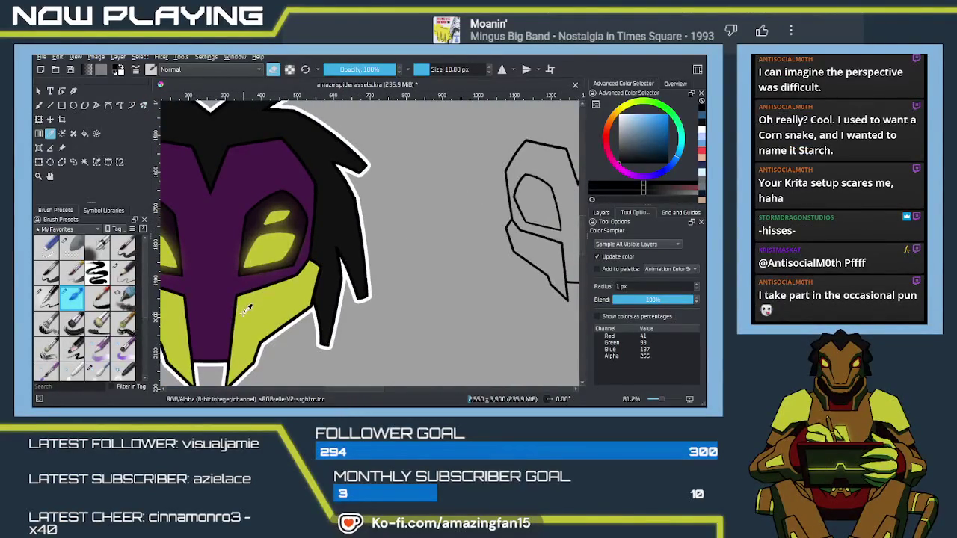
left_click_drag(474, 284, 291, 287)
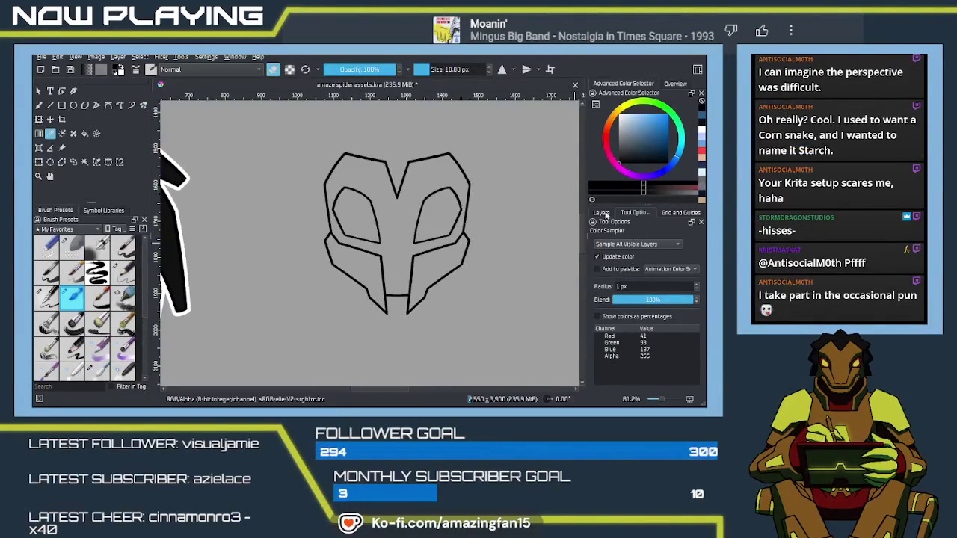
left_click(601, 213)
left_click(641, 298)
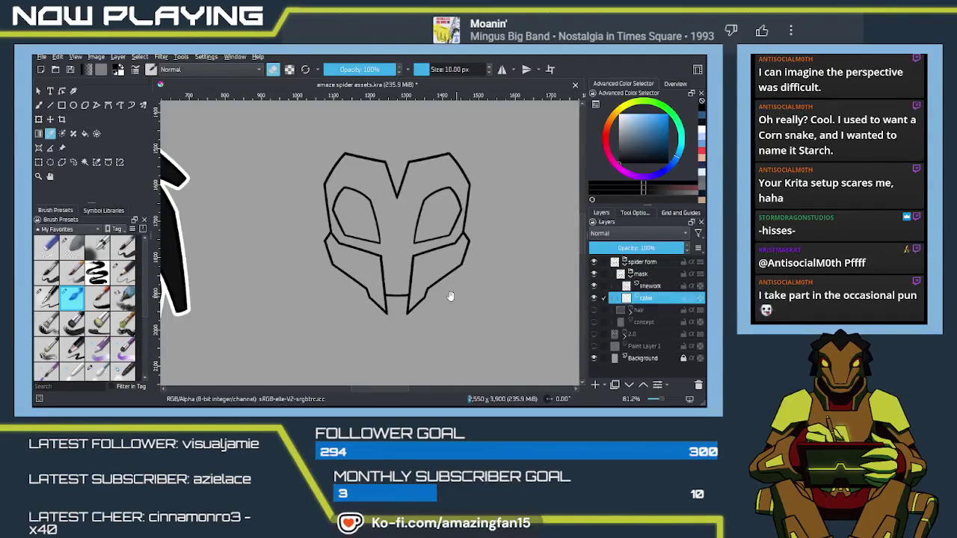
left_click_drag(283, 284, 490, 277)
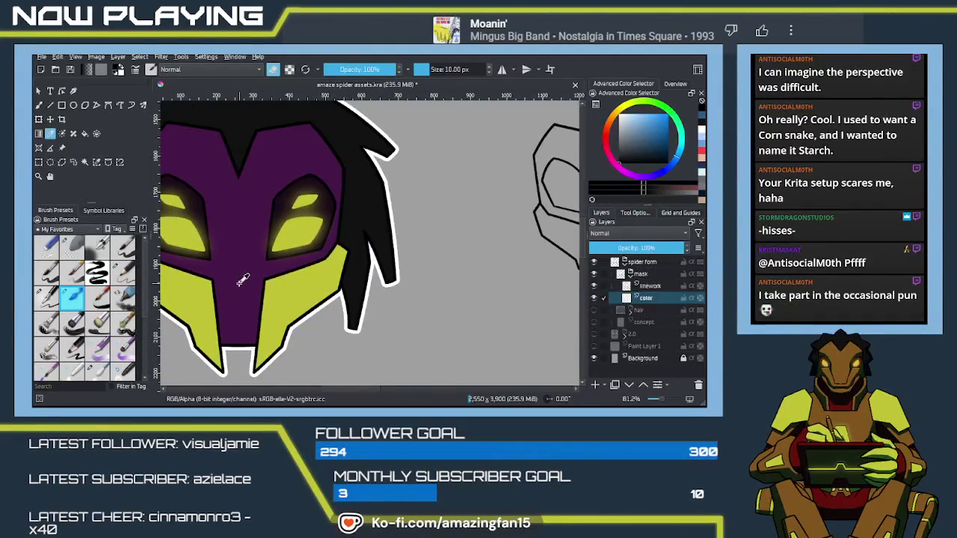
key("e")
left_click(236, 280, "ctrl")
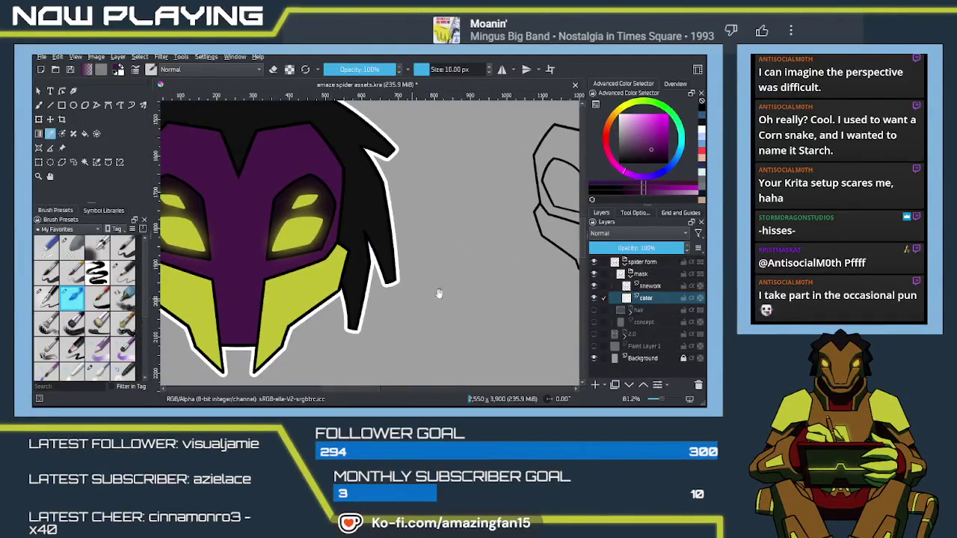
- Fill the new mask's upper area with purple
left_click_drag(528, 283, 401, 283)
key("f")
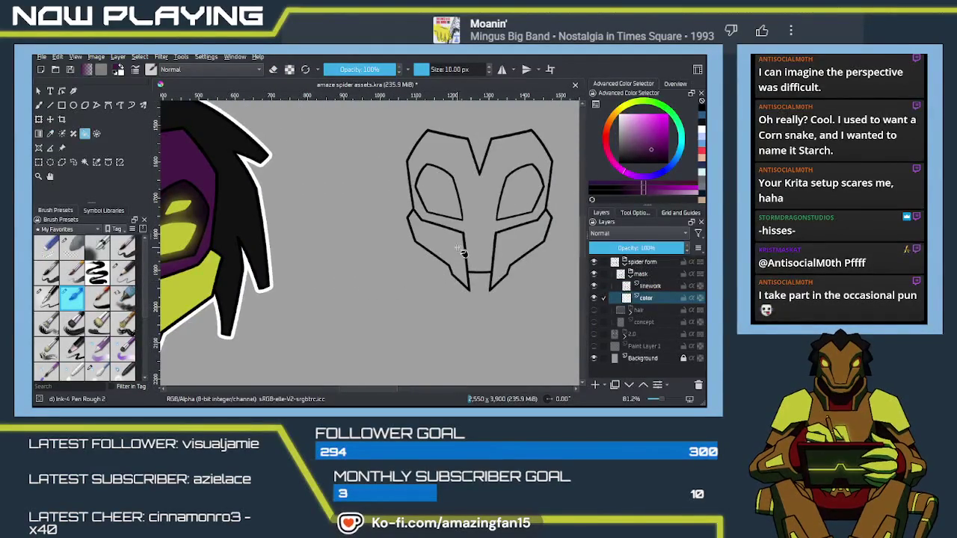
left_click(473, 266)
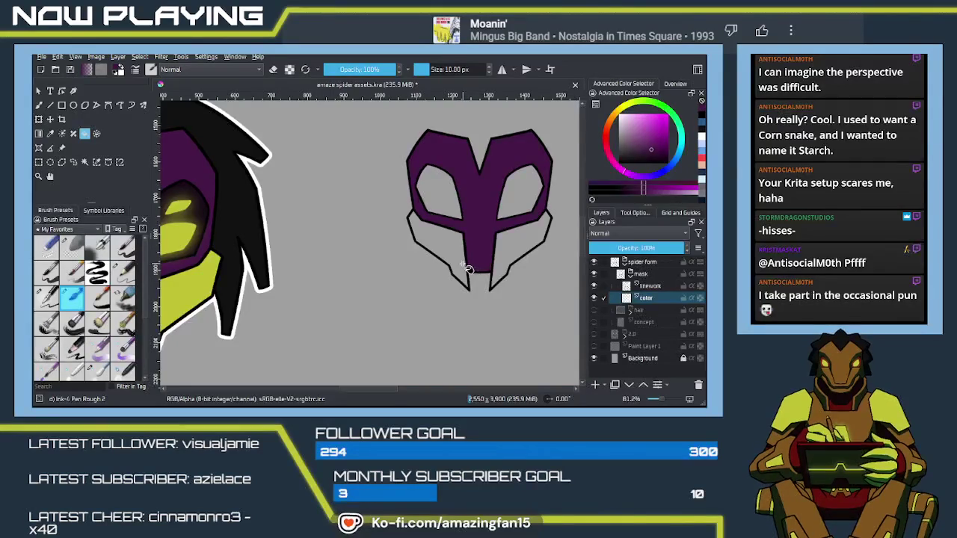
left_click_drag(400, 307, 467, 272)
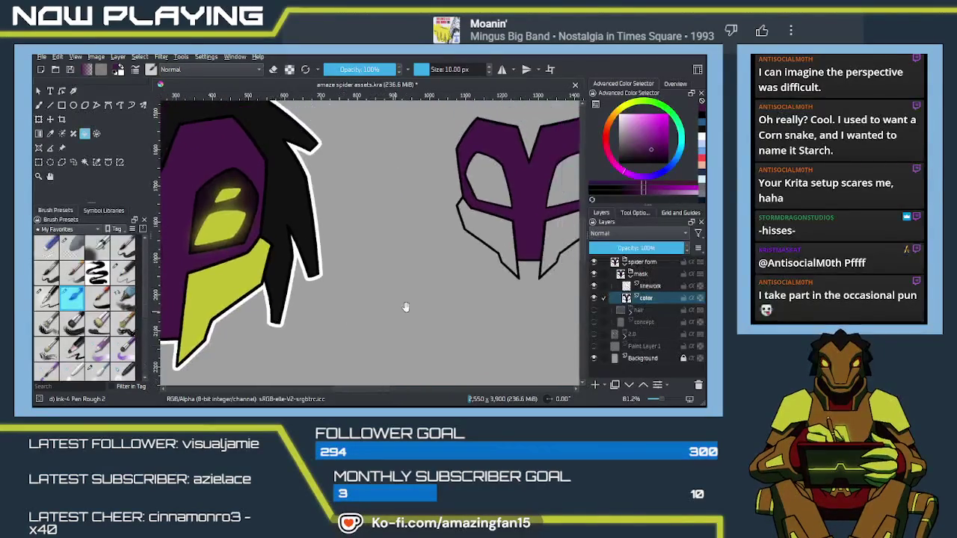
left_click_drag(278, 304, 332, 313)
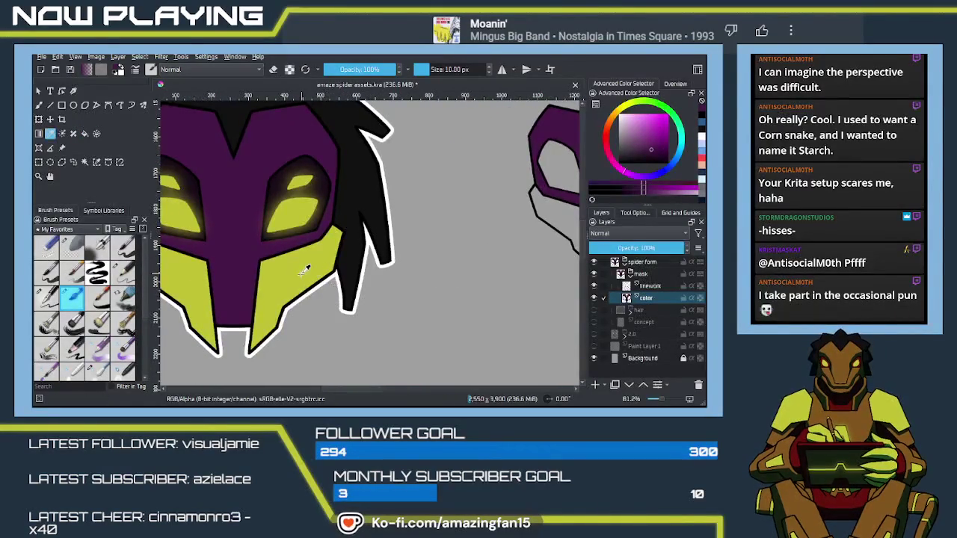
left_click_drag(488, 259, 334, 261)
- Fill the lower left and right mask panels yellow-green
key("f")
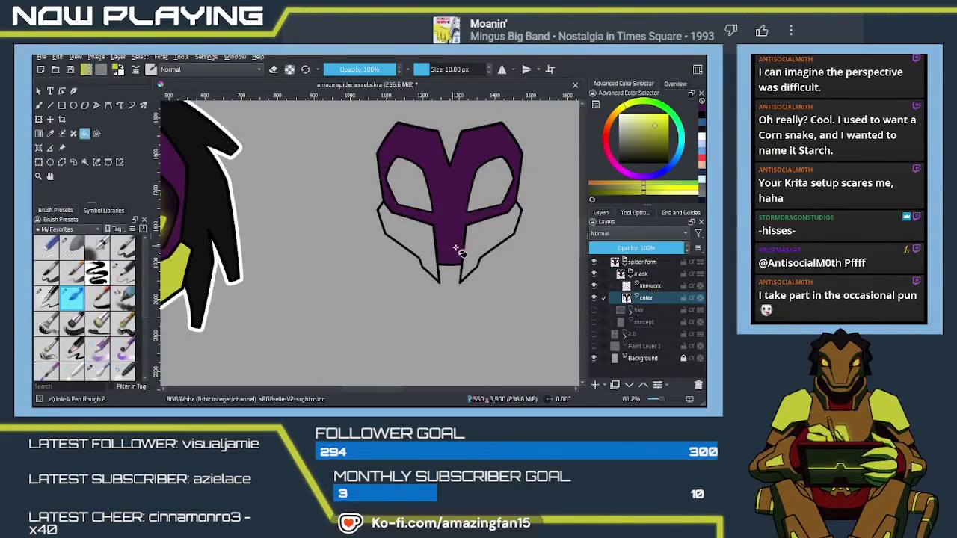
left_click(486, 239)
left_click(418, 243)
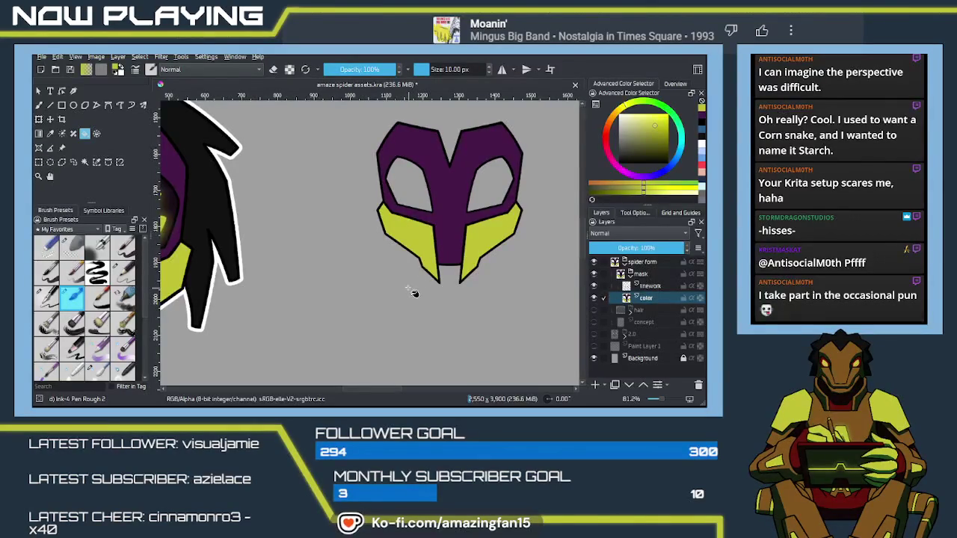
key("q")
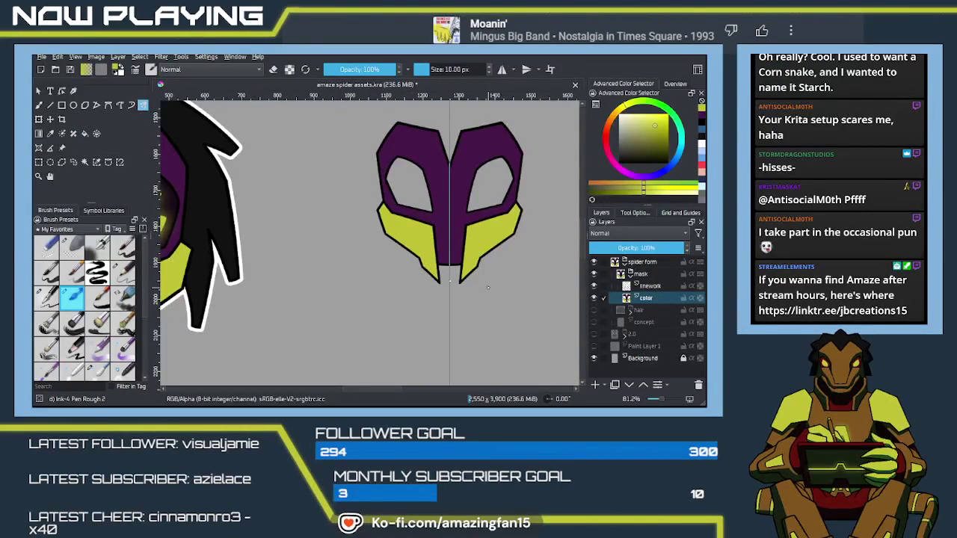
scroll(450, 280, "up", 2)
scroll(478, 288, "up", 2)
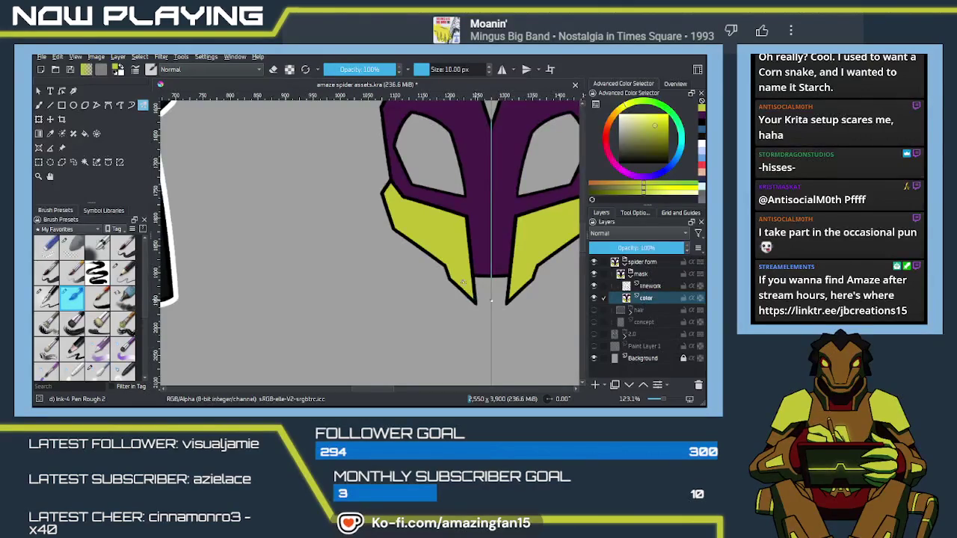
scroll(481, 296, "down", 2)
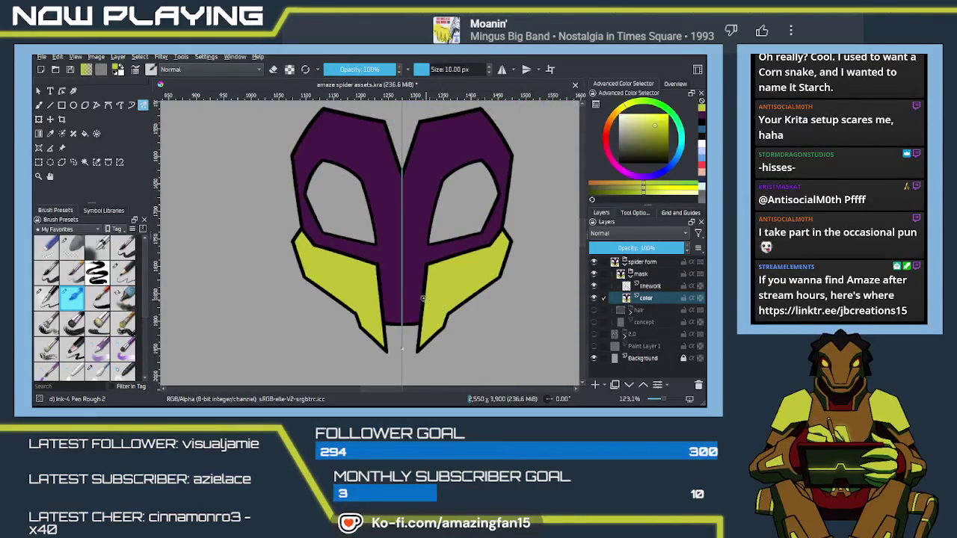
scroll(412, 285, "down", 4)
scroll(444, 280, "up", 2)
left_click_drag(444, 280, 575, 254)
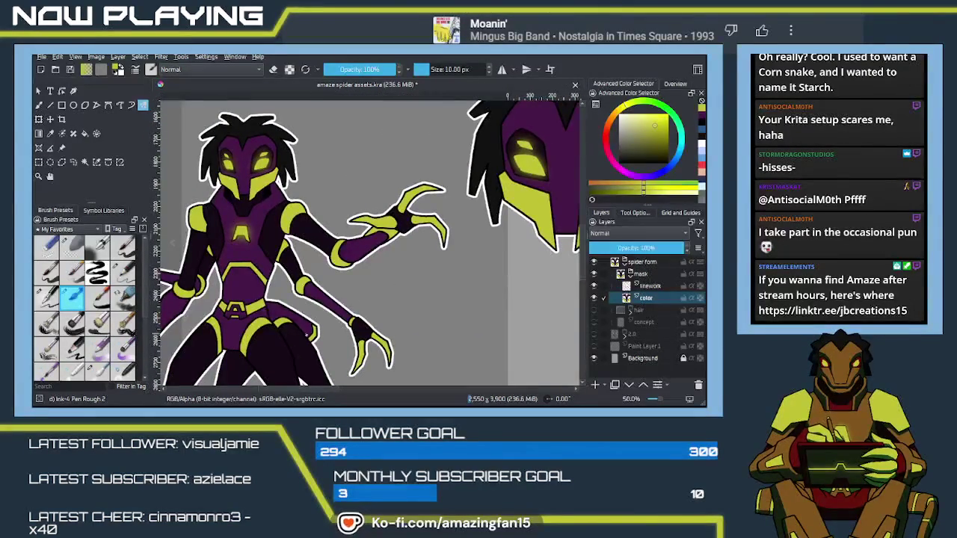
- Fill both eye holes with dark purple sampled from the artwork, then save
key("p")
left_click(304, 338)
left_click_drag(546, 257, 364, 310)
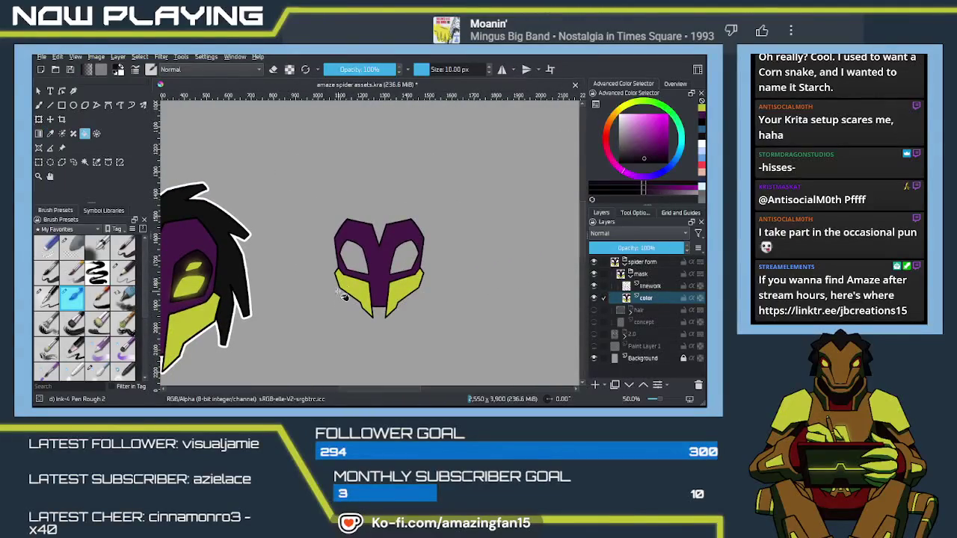
left_click(403, 260)
left_click(353, 260)
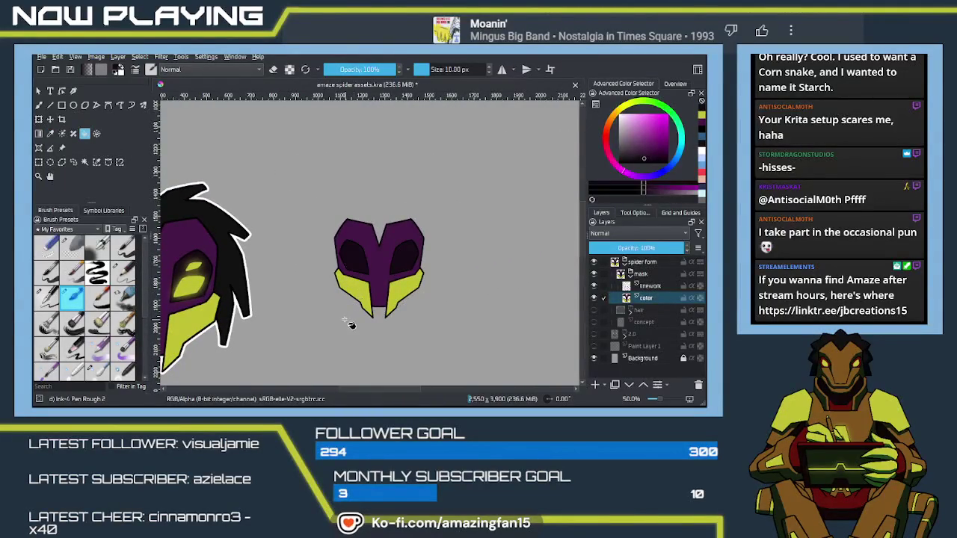
left_click_drag(406, 315, 450, 279)
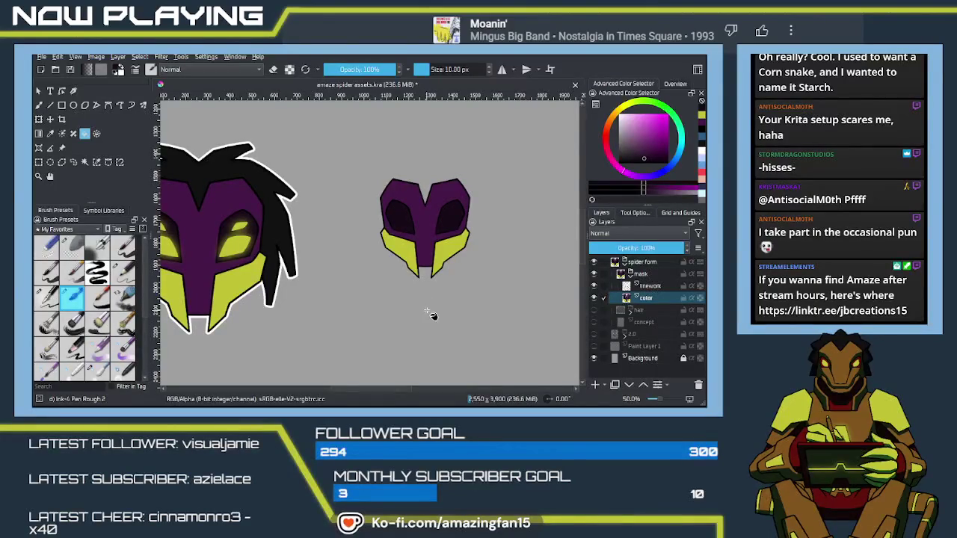
key("ctrl+s")
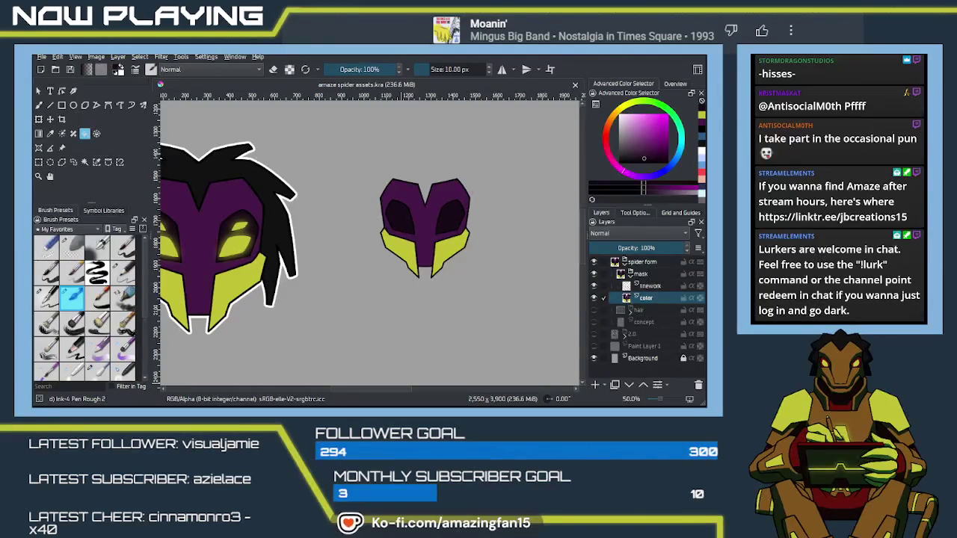
- Back in Krita, pan across both masks and pick a blue colour
key("alt+Tab")
left_click_drag(413, 291, 453, 289)
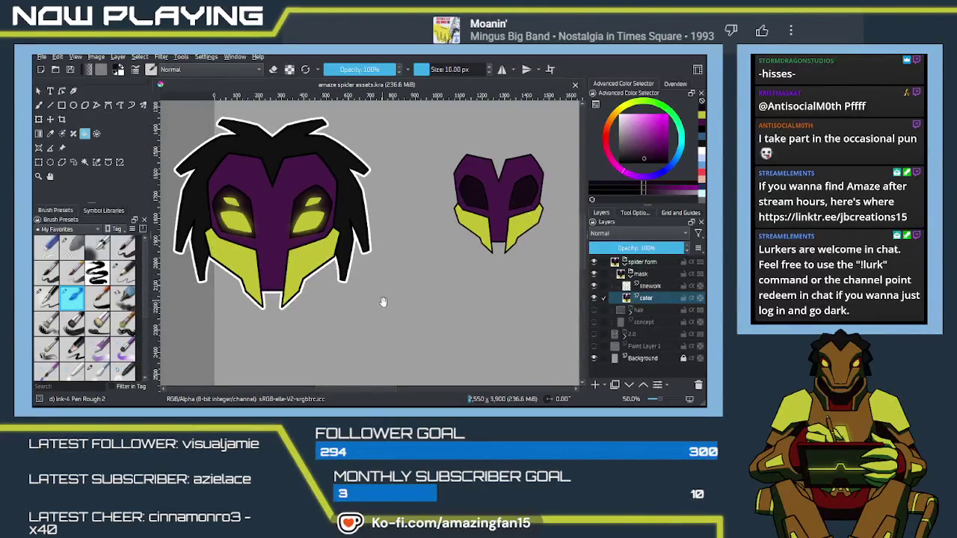
left_click_drag(375, 311, 406, 299)
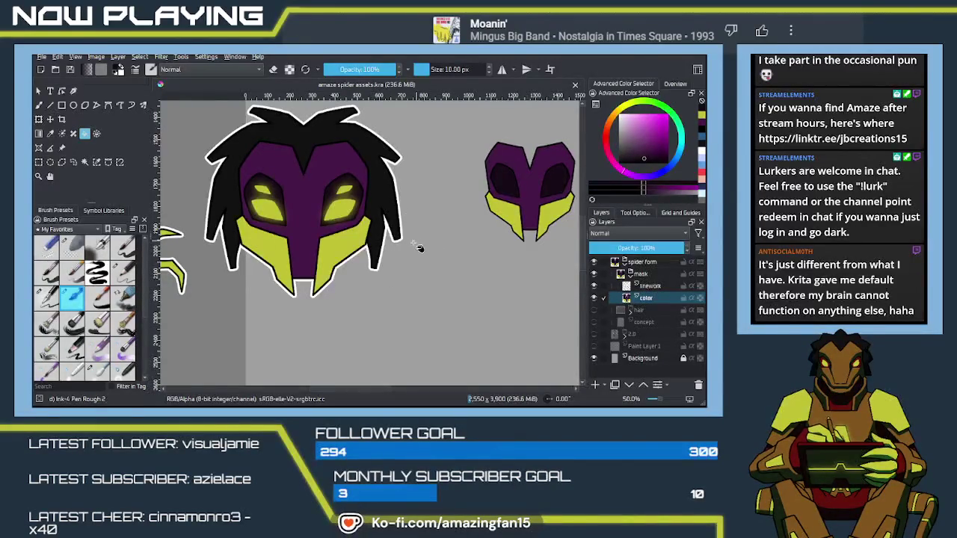
mouse_move(428, 264)
left_mouse_down()
mouse_move(403, 286)
mouse_move(415, 292)
mouse_move(283, 280)
mouse_move(342, 300)
mouse_move(555, 291)
left_mouse_up()
key("p")
left_click(413, 243)
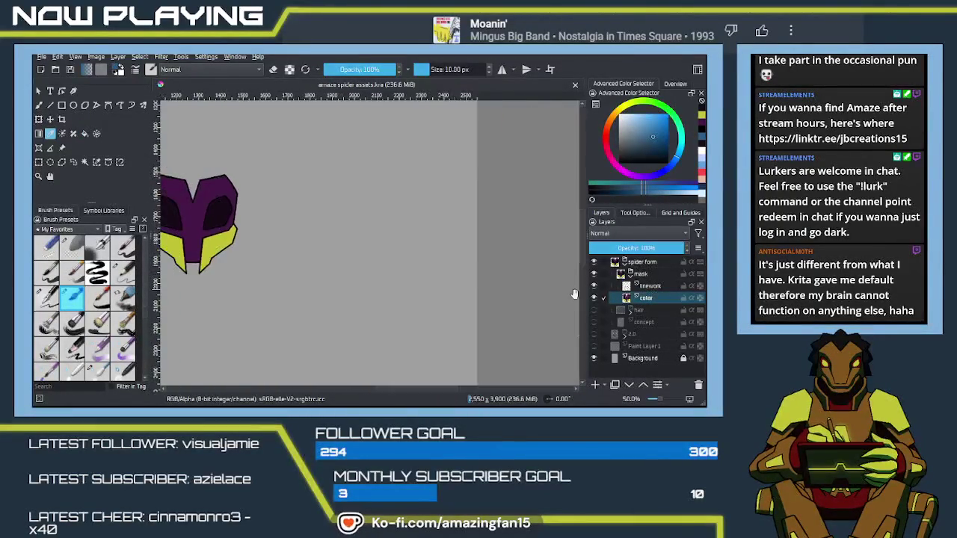
- Add a new paint layer above color named 'shading'
left_click(595, 385)
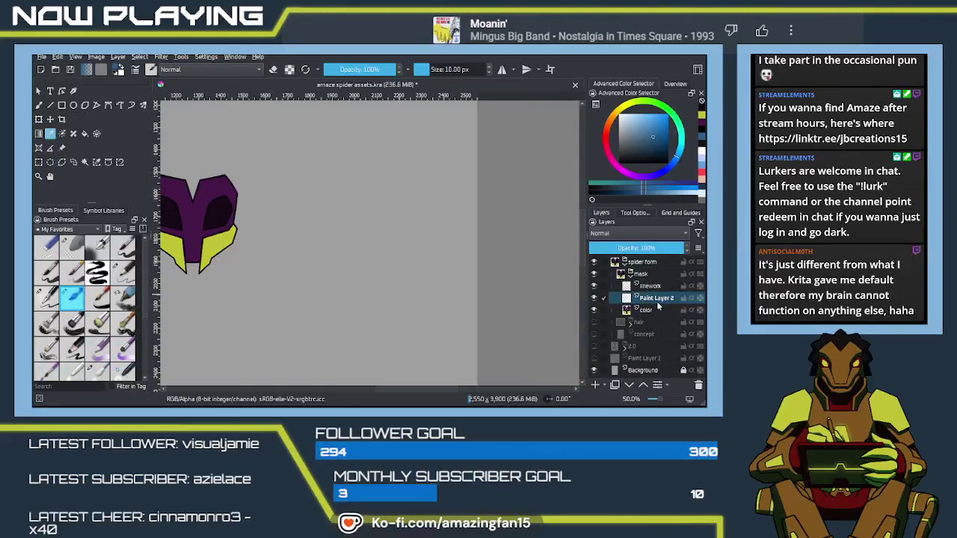
double_click(658, 299)
type("shading")
key("Return")
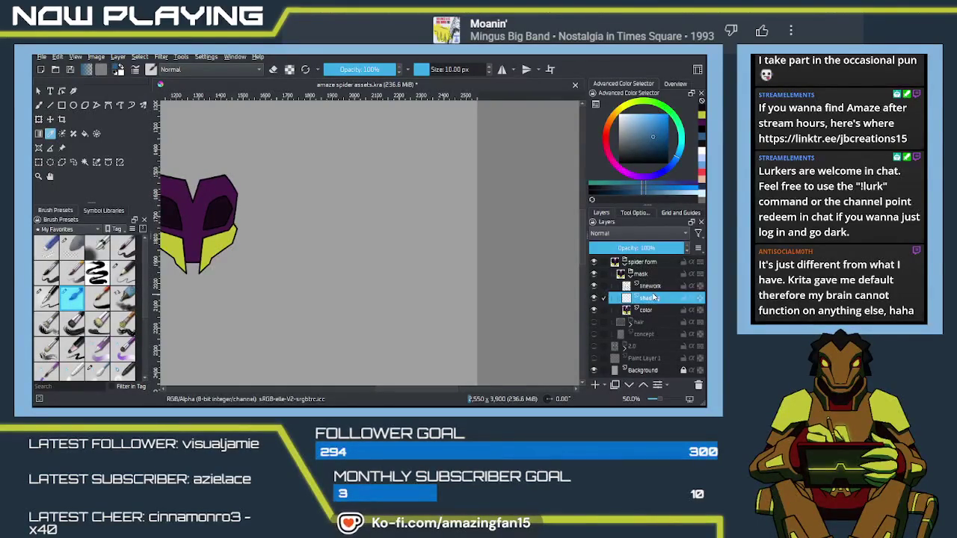
- Switch to the rough ink pen brush, zoom in on the mask and turn on mirrored drawing
left_click_drag(298, 276, 384, 262)
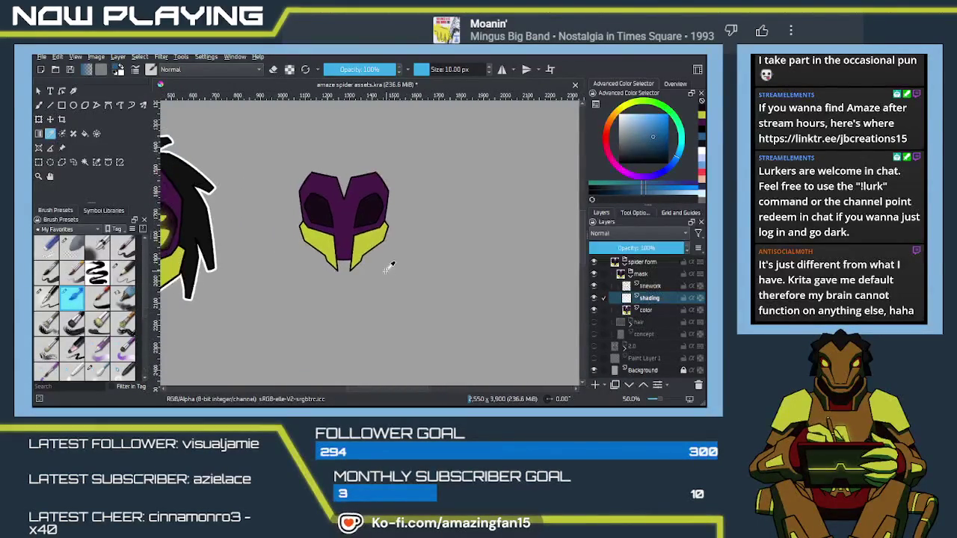
key("b")
scroll(378, 272, "up", 1)
scroll(368, 279, "up", 1)
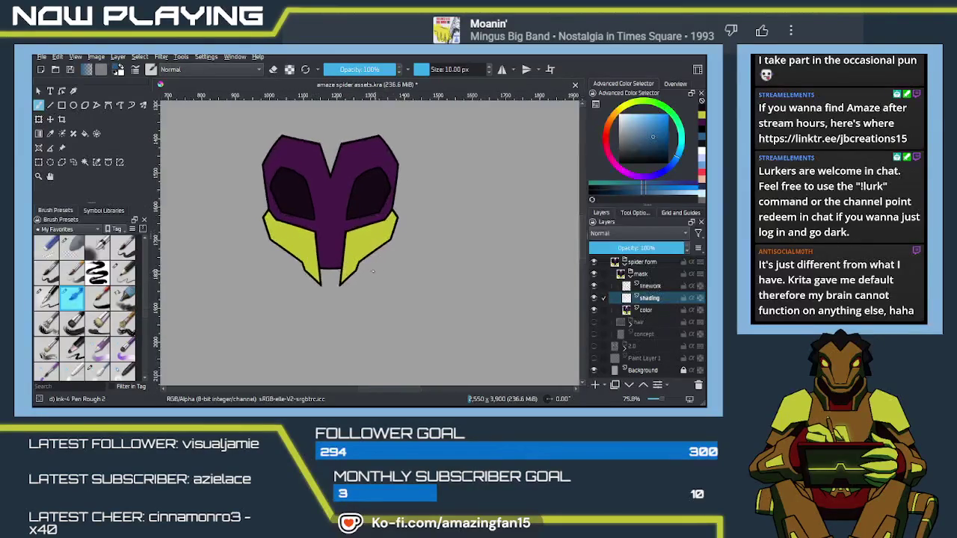
scroll(356, 285, "up", 1)
scroll(347, 293, "up", 1)
scroll(367, 281, "up", 1)
scroll(387, 272, "up", 1)
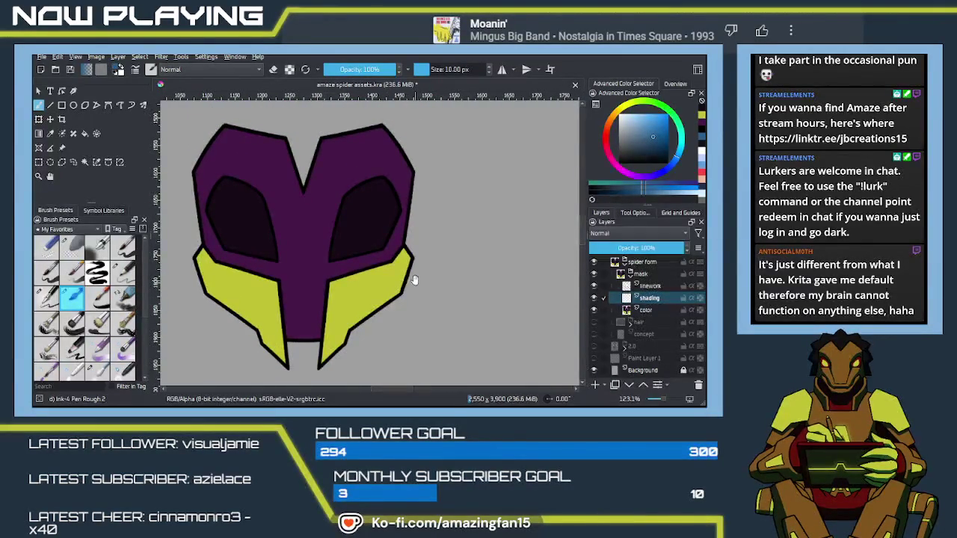
left_click_drag(413, 279, 477, 324)
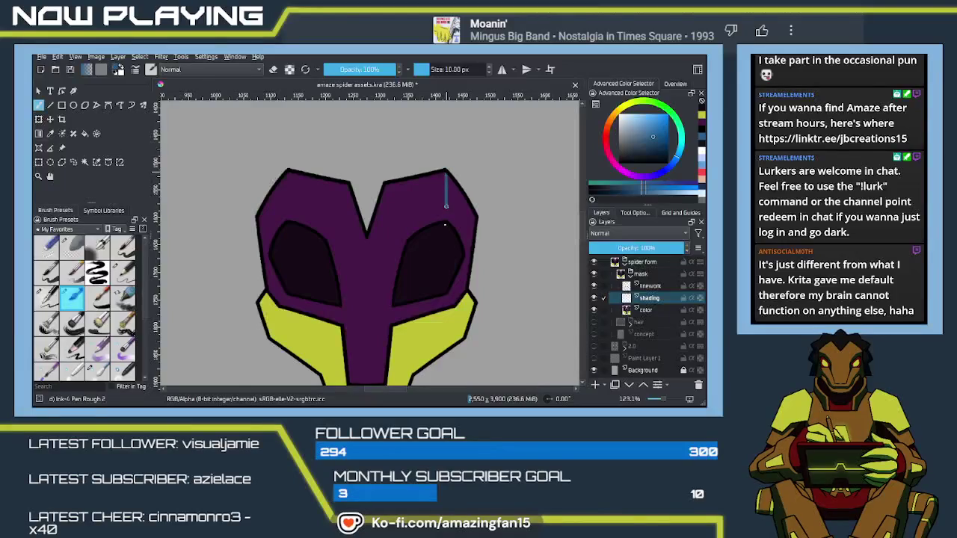
key("q")
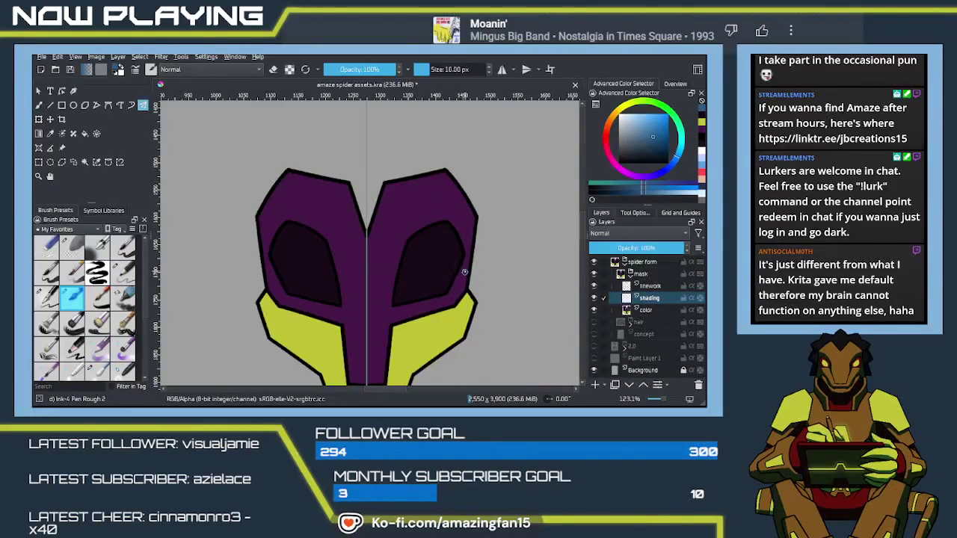
- Pan around the canvas and centre the mask's upper half in view
key("minus")
key("minus")
key("minus")
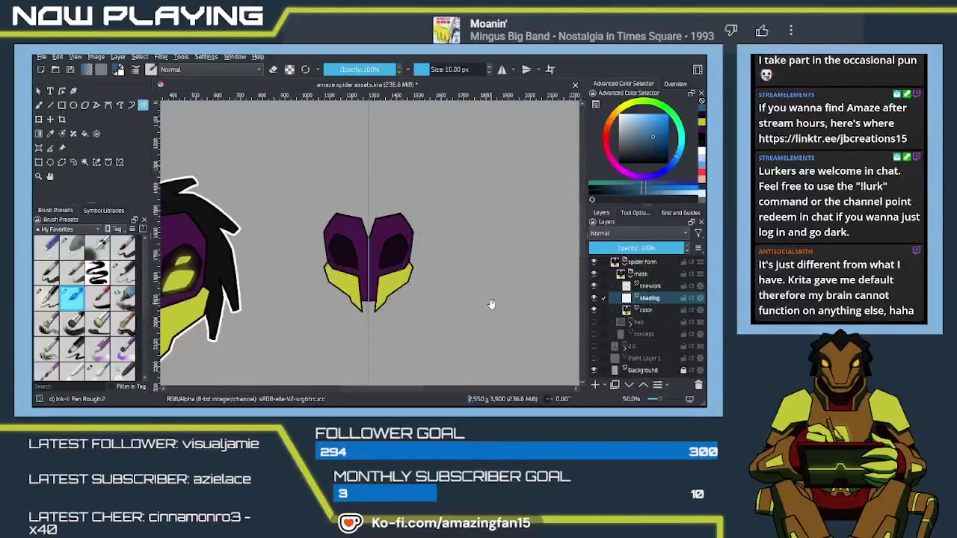
left_click_drag(489, 302, 341, 284)
left_click_drag(486, 299, 368, 305)
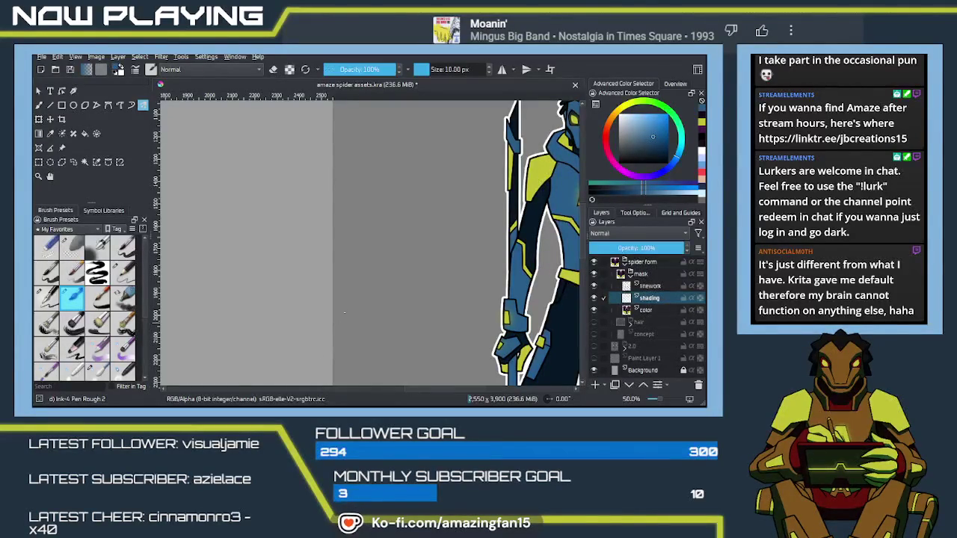
left_click_drag(325, 290, 446, 296)
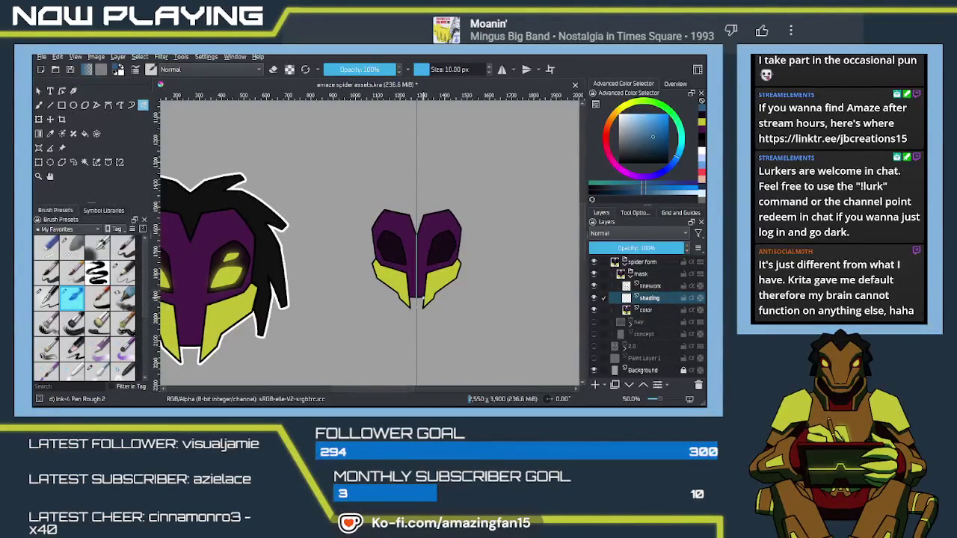
scroll(454, 305, "up", 1)
scroll(453, 299, "up", 2)
scroll(452, 293, "up", 2)
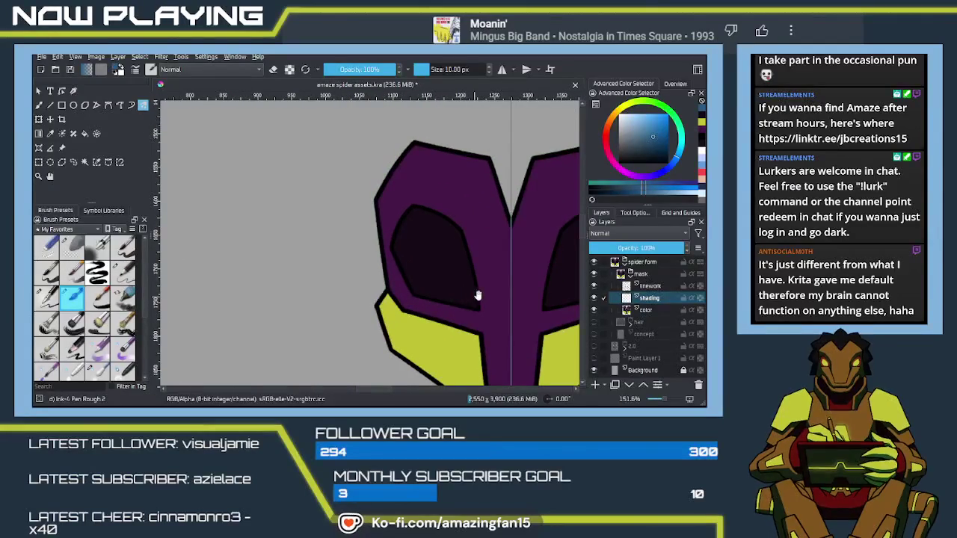
left_click_drag(451, 291, 367, 316)
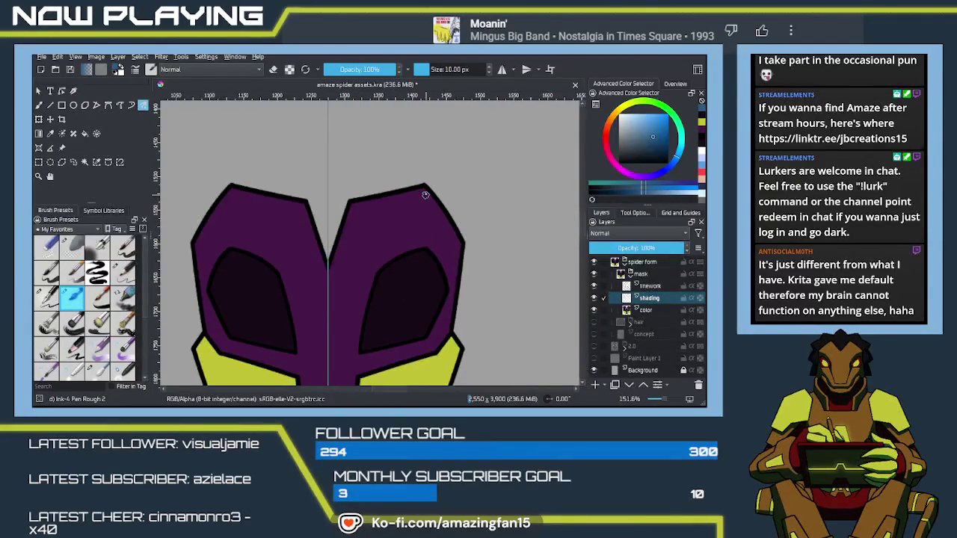
- Draw mirrored blue highlights down the upper mask edges, redrawing until they fit
left_click_drag(426, 193, 440, 262)
key("ctrl+z")
left_click_drag(428, 192, 448, 290)
key("ctrl+z")
left_click_drag(426, 190, 447, 291)
key("ctrl+z")
left_click_drag(426, 190, 444, 296)
- Add mirrored blue highlights along the lower purple edges
scroll(449, 284, "down", 2)
scroll(451, 273, "down", 2)
scroll(455, 259, "down", 2)
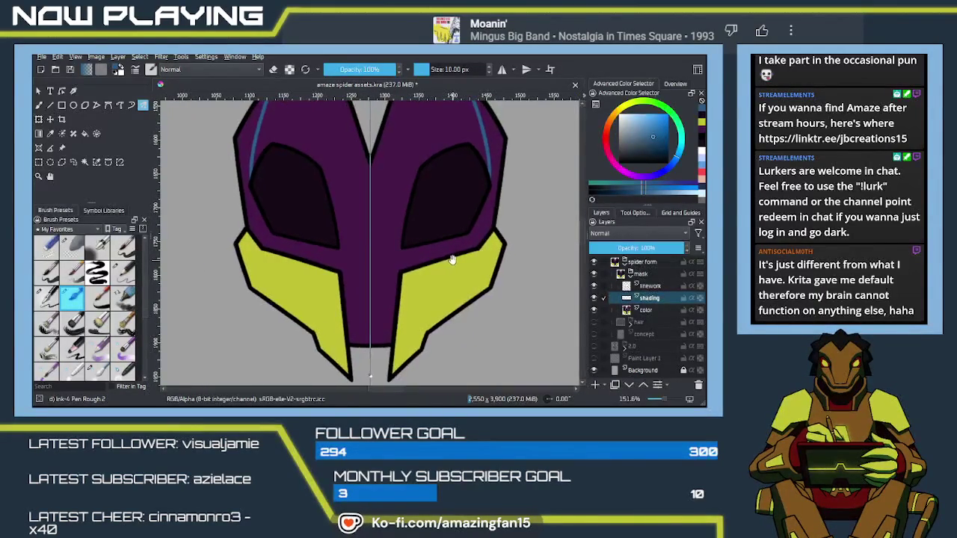
mouse_move(467, 234)
left_mouse_down()
mouse_move(440, 262)
mouse_move(448, 257)
left_mouse_up()
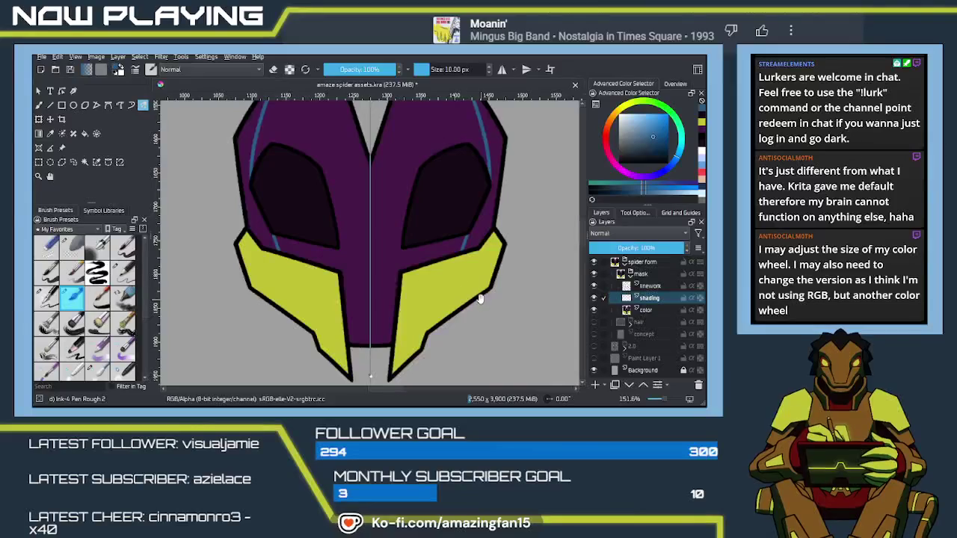
left_click_drag(480, 302, 469, 291)
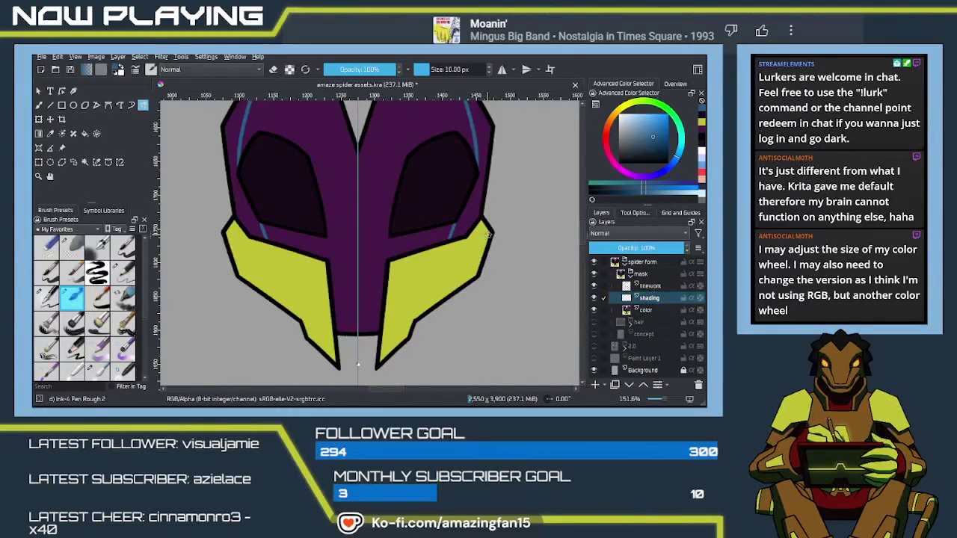
- Draw mirrored blue diagonal shading lines along both yellow pieces' inner edges
left_click_drag(486, 233, 415, 291)
key("ctrl+z")
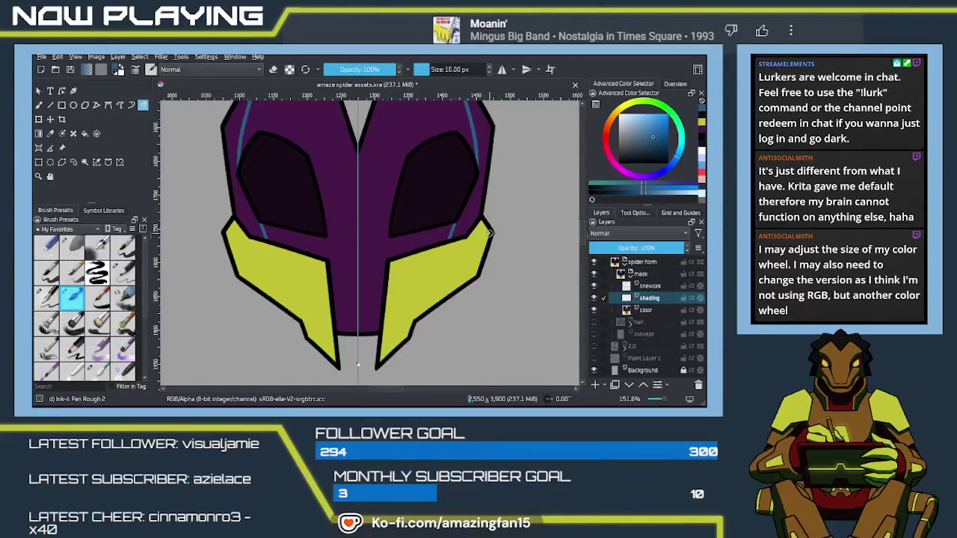
left_click_drag(490, 232, 467, 267)
key("ctrl+z")
left_click_drag(490, 230, 468, 262)
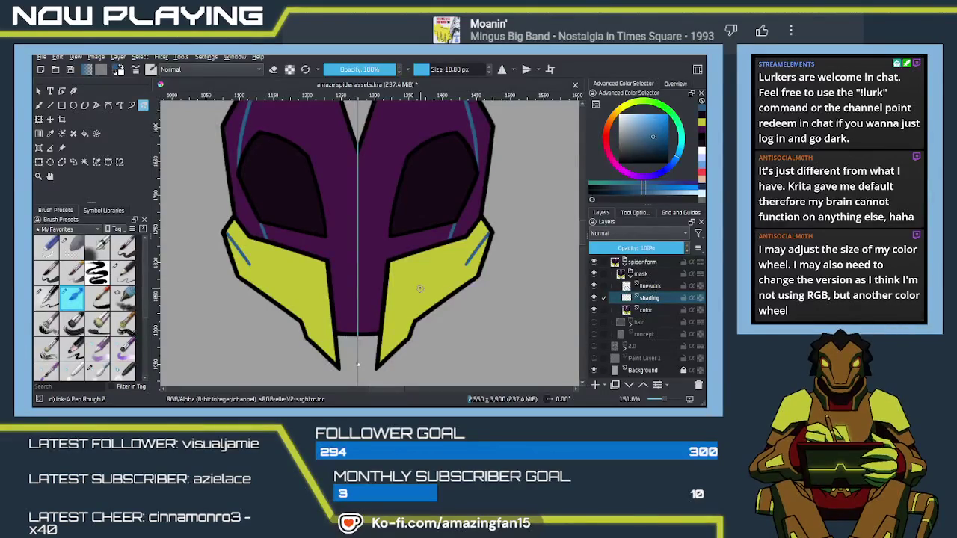
scroll(420, 306, "down", 1)
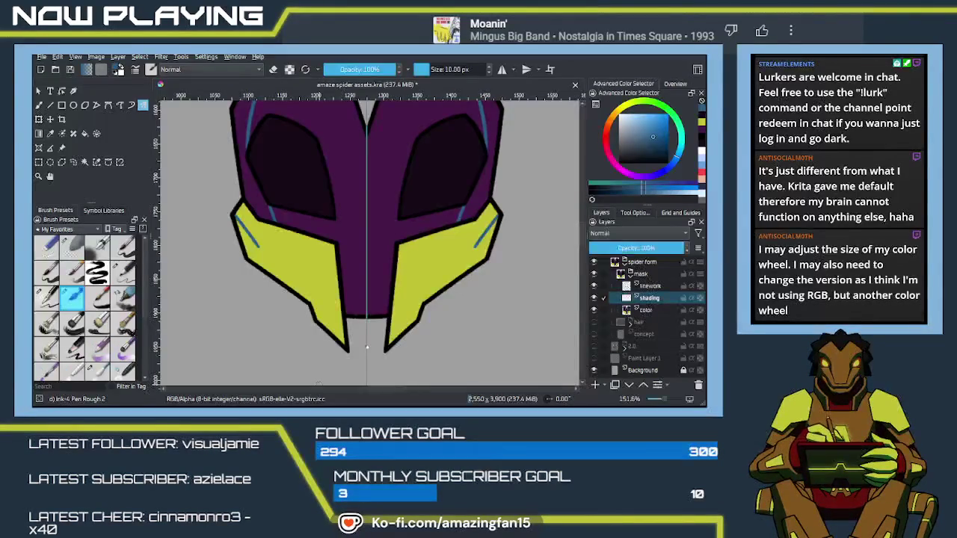
left_click(207, 58)
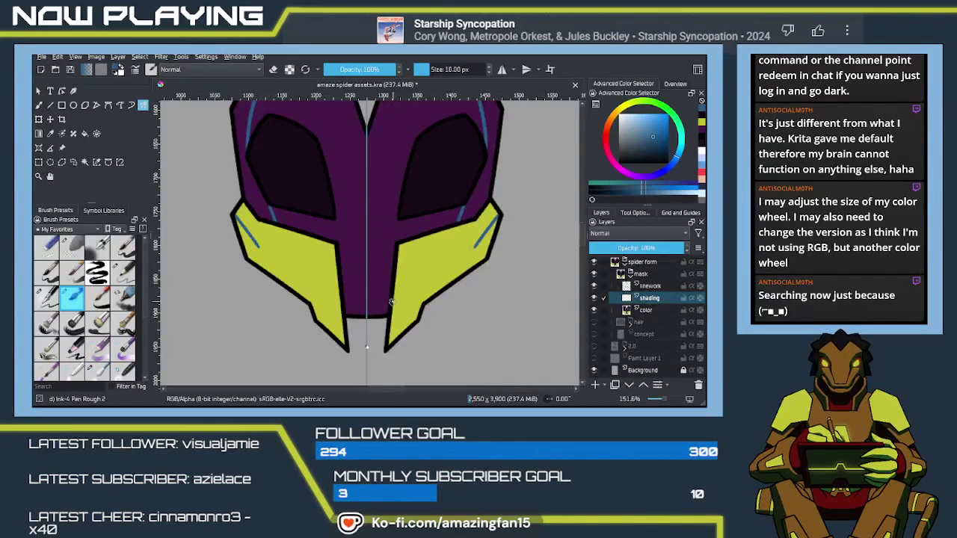
- Lengthen the mirrored blue lines further down both yellow panels
left_click_drag(393, 303, 346, 301)
key("ctrl+z")
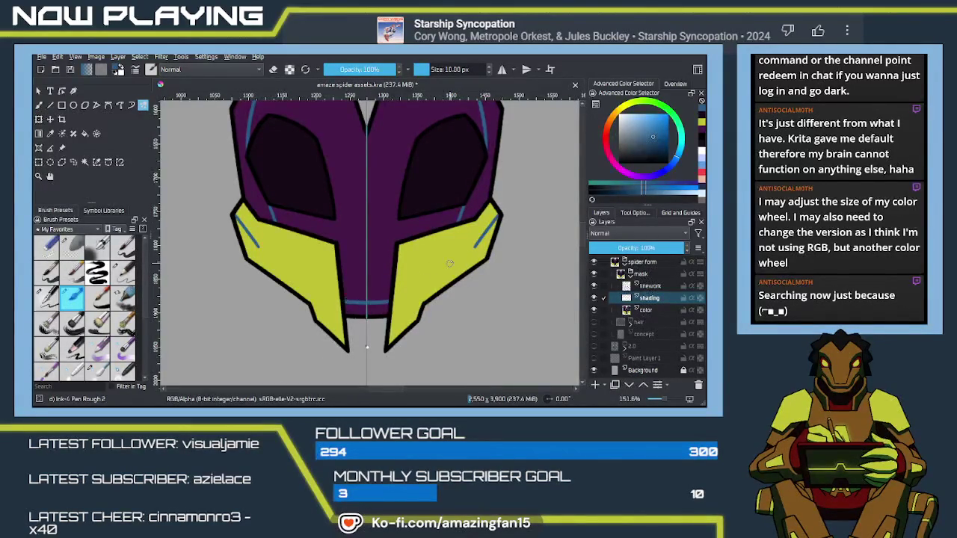
left_click_drag(474, 246, 496, 216)
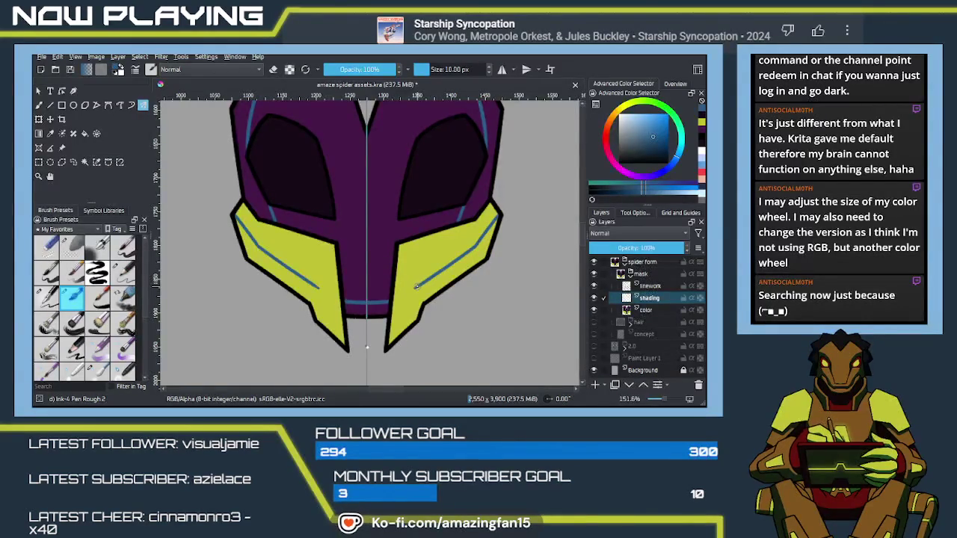
mouse_move(463, 255)
left_mouse_down()
mouse_move(421, 287)
mouse_move(407, 326)
left_mouse_up()
mouse_move(423, 285)
left_mouse_down()
mouse_move(412, 317)
mouse_move(386, 342)
left_mouse_up()
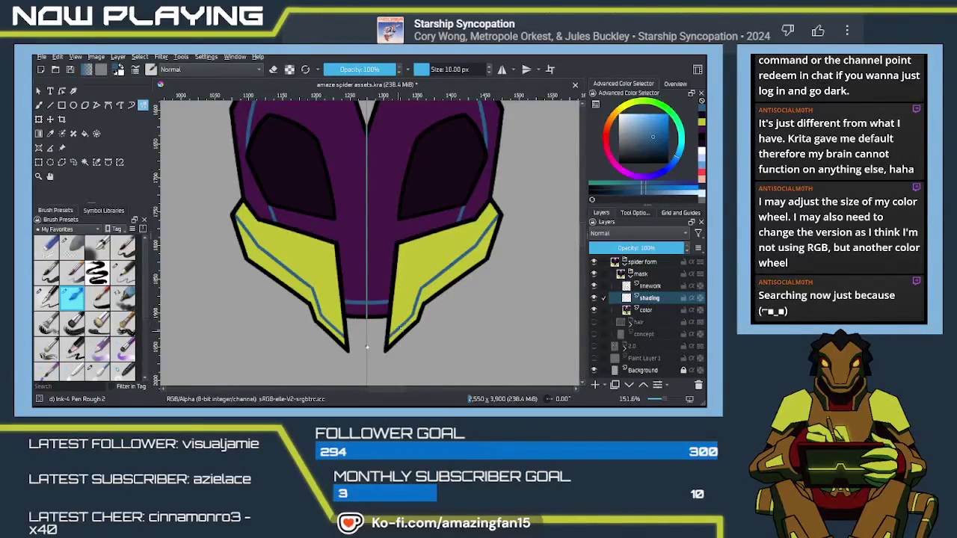
- Fill the right, bottom, left, upper-right and upper-left outer edge strips with blue
key("f")
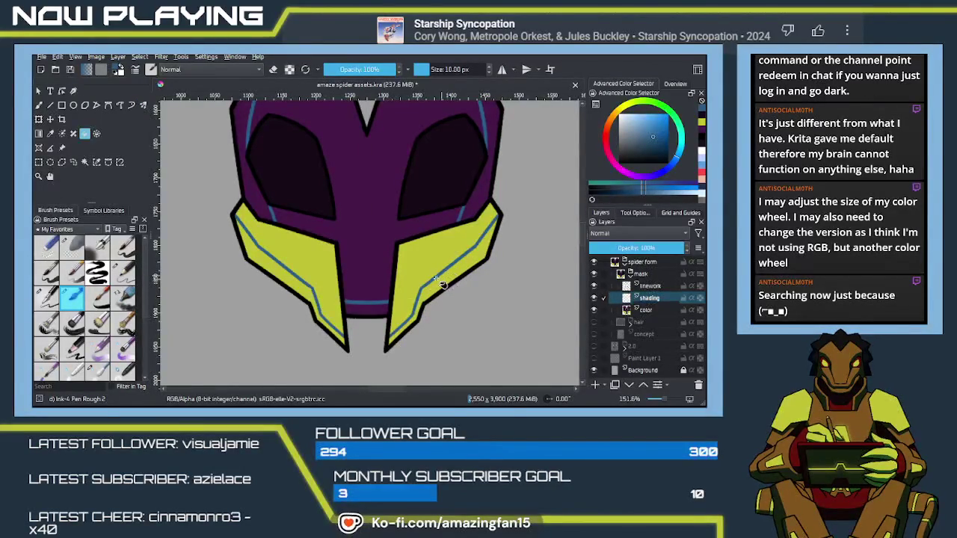
left_click(394, 327)
left_click(363, 314)
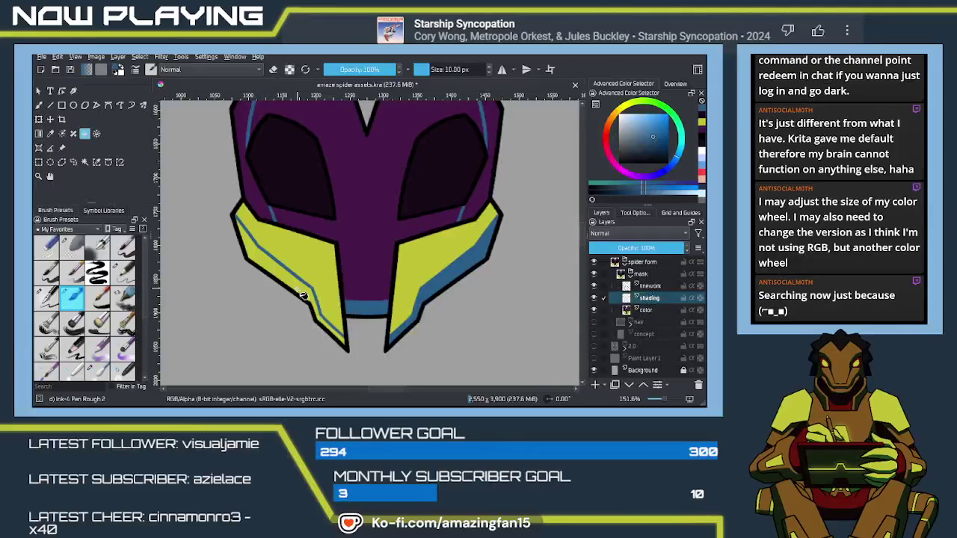
left_click(302, 299)
left_click(479, 203)
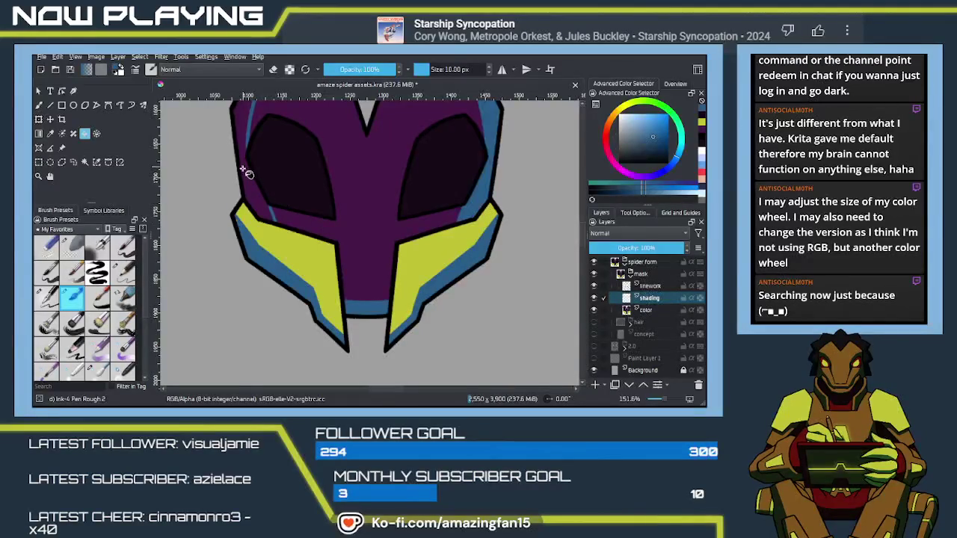
left_click(247, 196)
key("q")
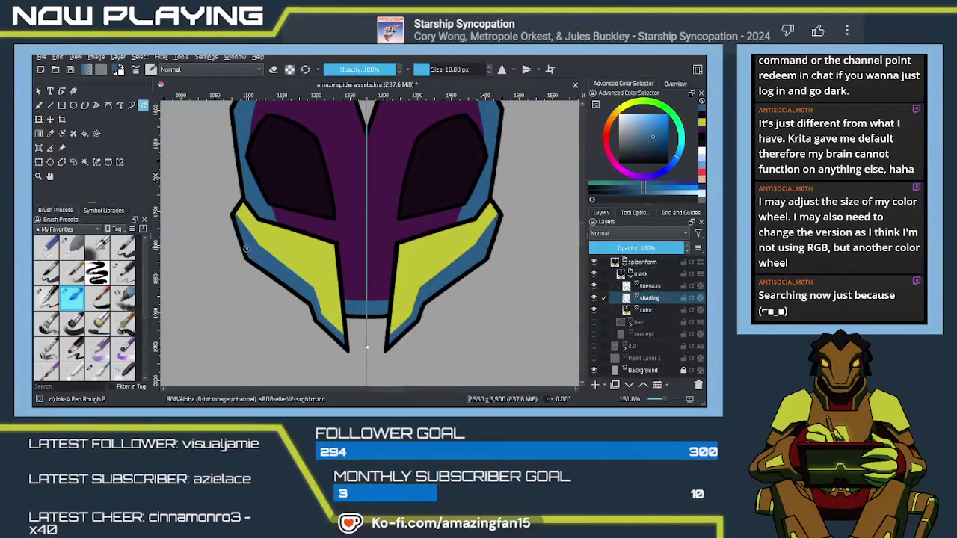
mouse_move(340, 338)
left_mouse_down()
mouse_move(465, 284)
mouse_move(465, 249)
left_mouse_up()
key("e")
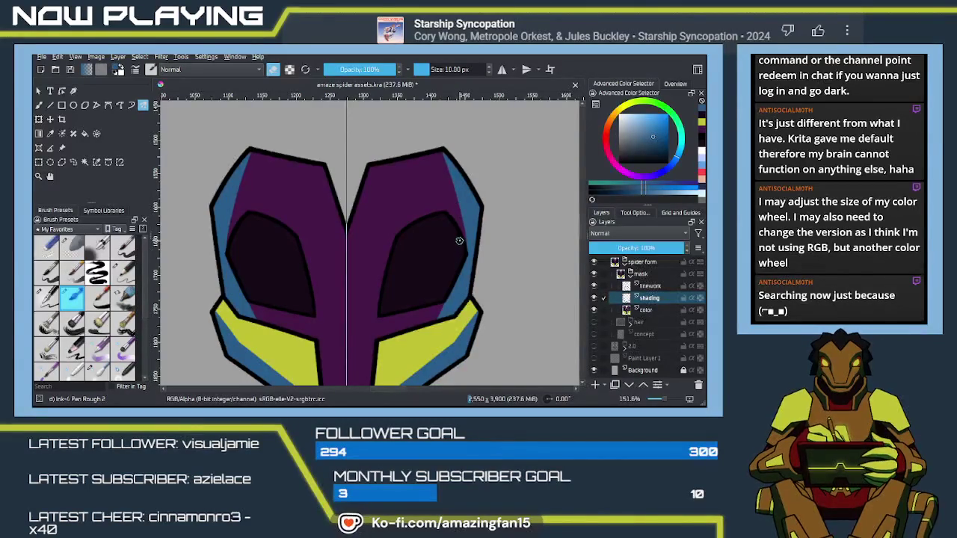
key("e")
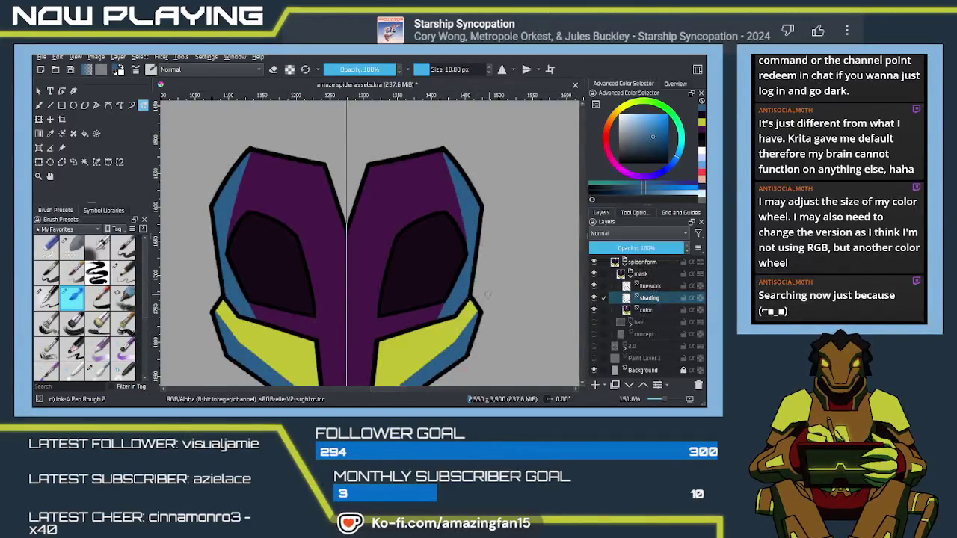
key("minus")
key("minus")
key("minus")
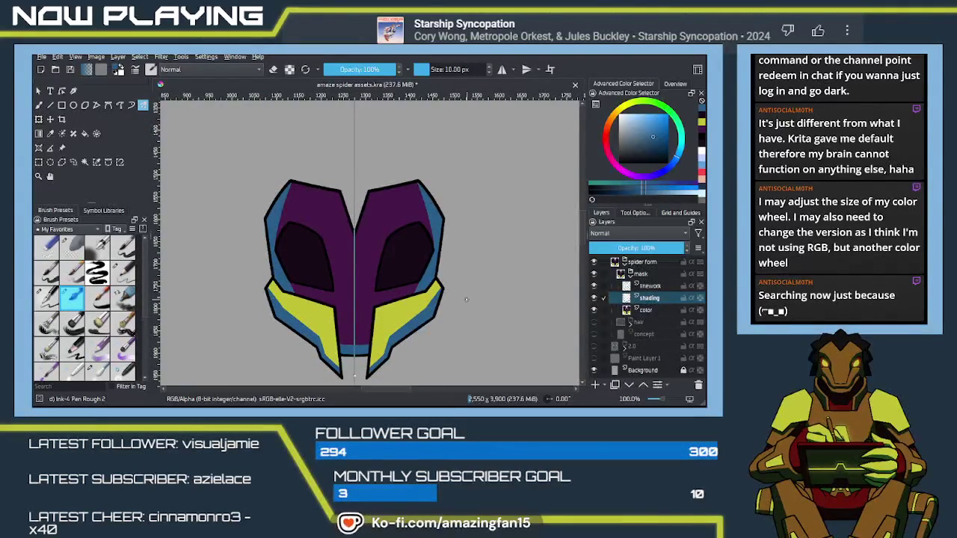
left_click(659, 288)
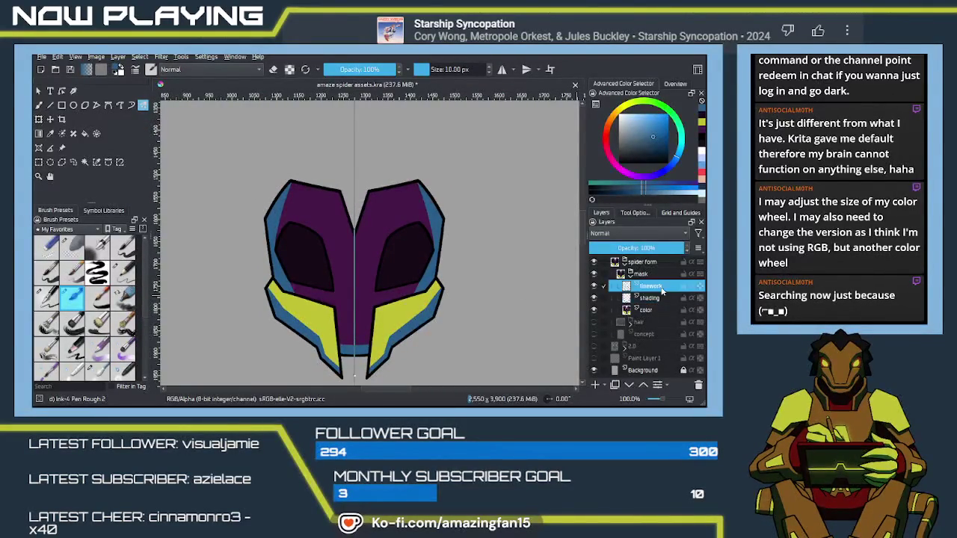
mouse_move(418, 302)
left_mouse_down()
mouse_move(481, 306)
mouse_move(495, 324)
mouse_move(481, 294)
left_mouse_up()
key("e")
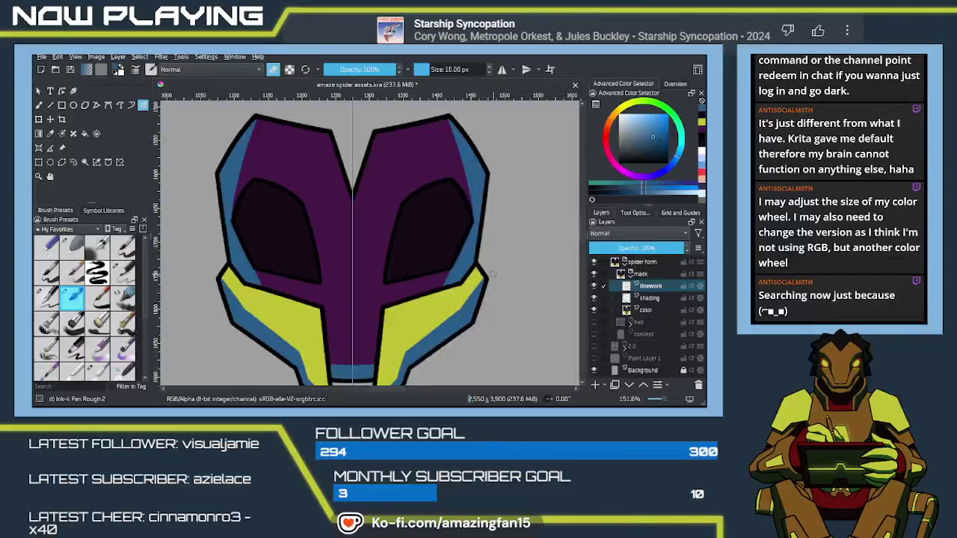
left_click(637, 299)
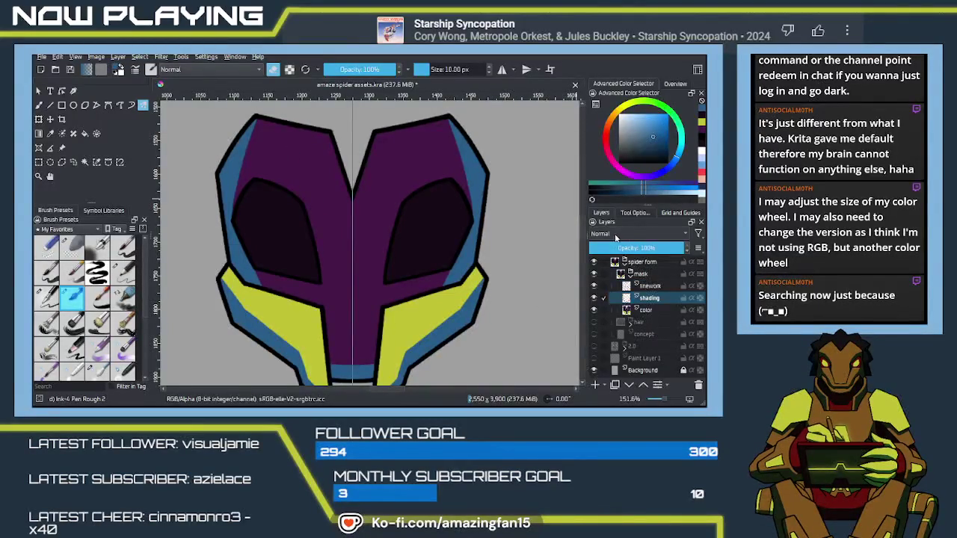
- Scroll down over the canvas to review the shaded mask
scroll(613, 233, "down", 1)
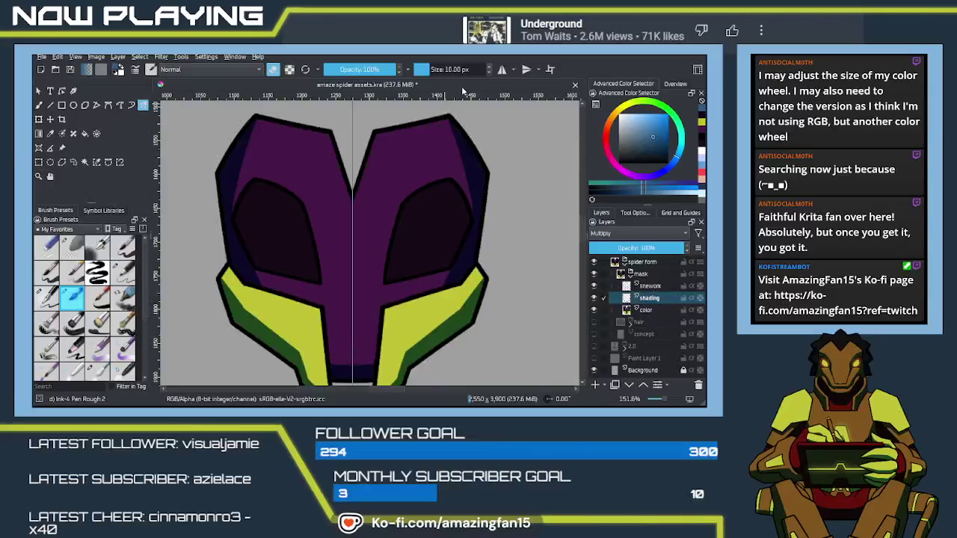
scroll(441, 153, "down", 1)
scroll(441, 157, "down", 1)
scroll(442, 176, "down", 2)
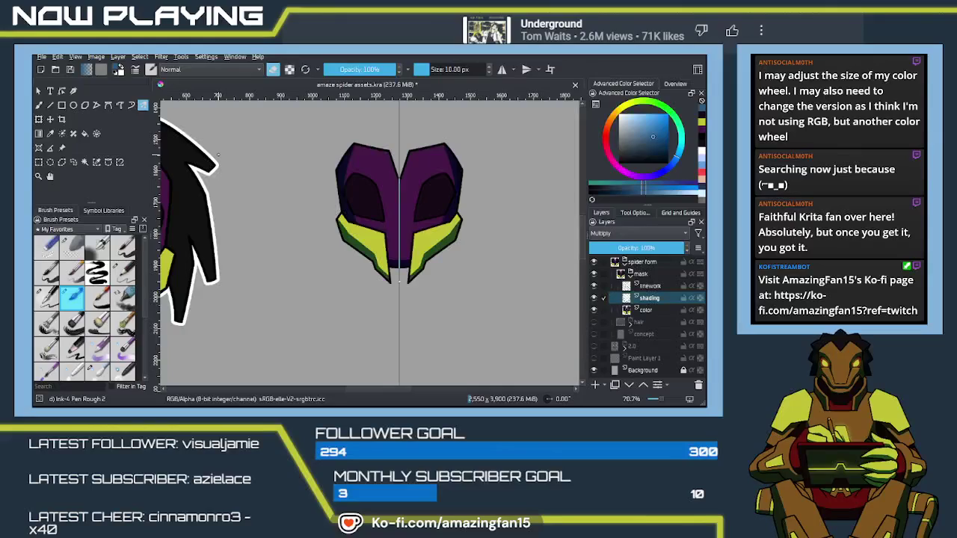
scroll(217, 155, "down", 2)
- Centre the new mask in view and collapse the mask group's sub-layers
scroll(262, 194, "down", 2)
scroll(322, 247, "down", 2)
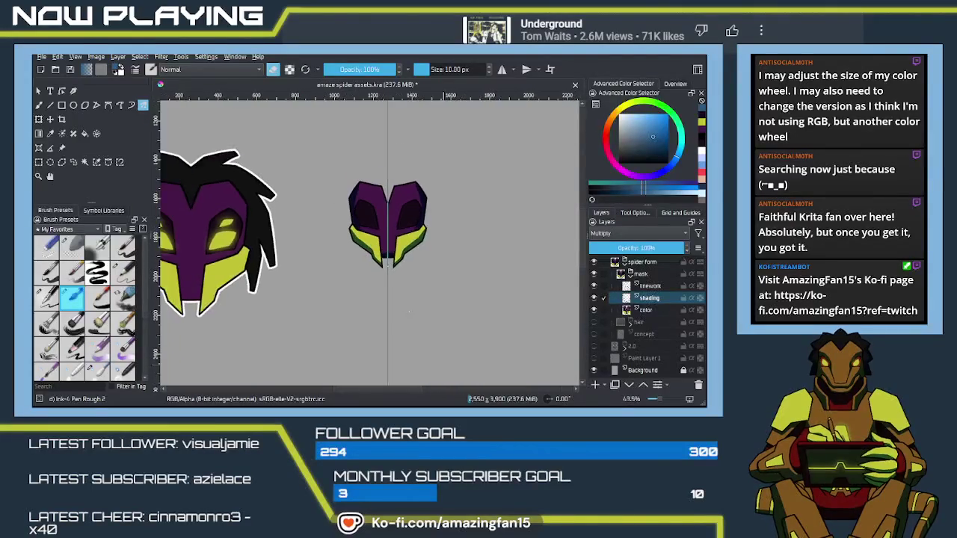
scroll(390, 302, "down", 2)
left_click_drag(435, 281, 471, 262)
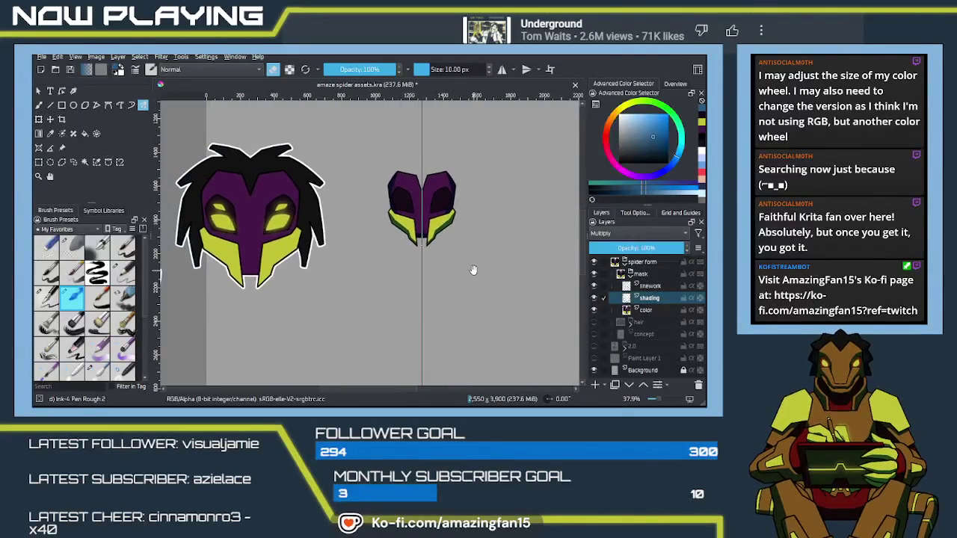
scroll(468, 265, "up", 1)
scroll(460, 269, "up", 2)
scroll(450, 275, "up", 2)
left_click_drag(498, 272, 452, 335)
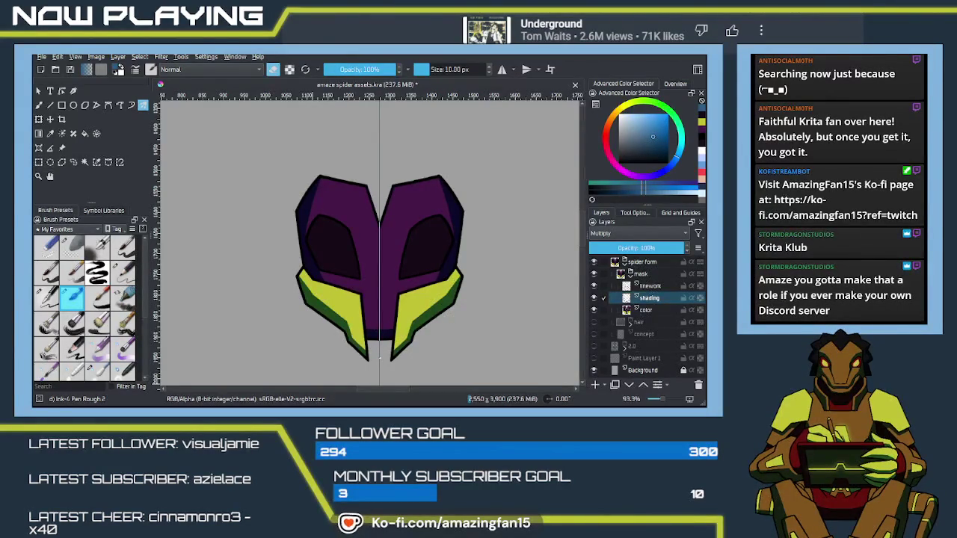
left_click(630, 274)
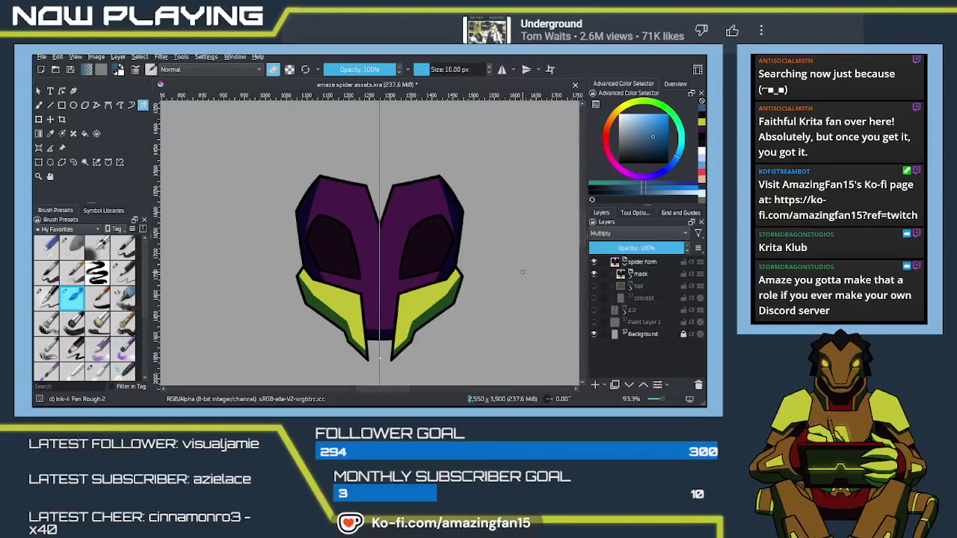
- Save the spider assets document with Ctrl+S
key("ctrl+s")
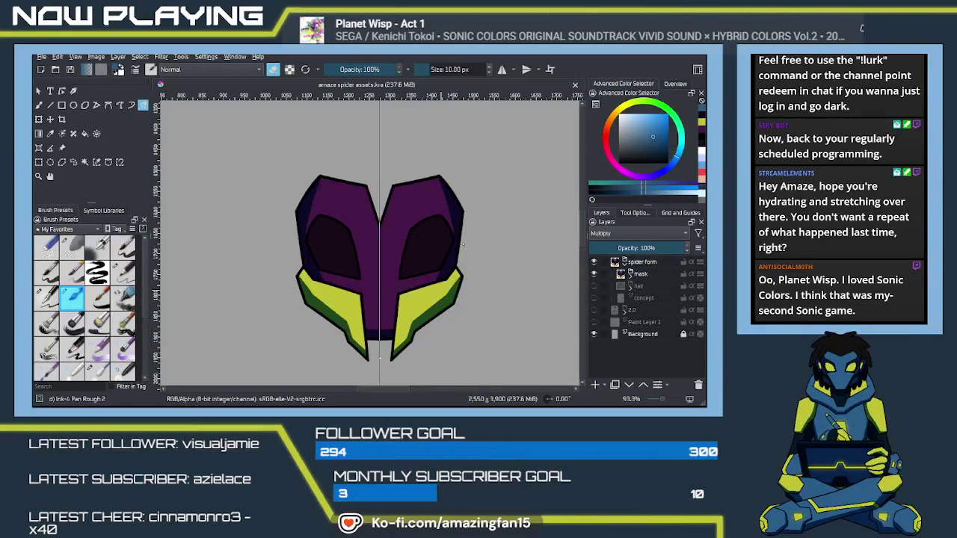
left_click(463, 243)
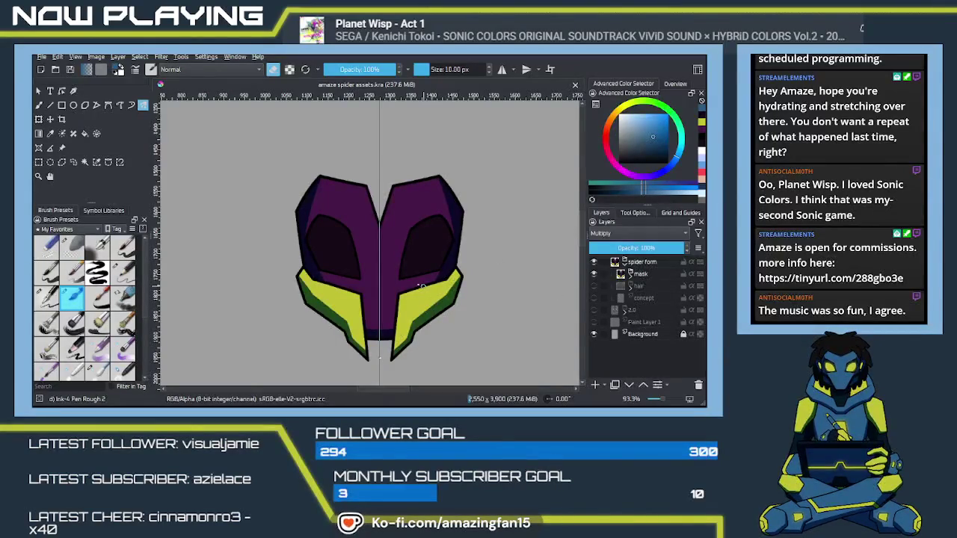
- Zoom out to about 55% so the hair drawing shows beside the mask
mouse_move(422, 287)
left_mouse_down()
mouse_move(338, 315)
mouse_move(394, 248)
mouse_move(407, 258)
left_mouse_up()
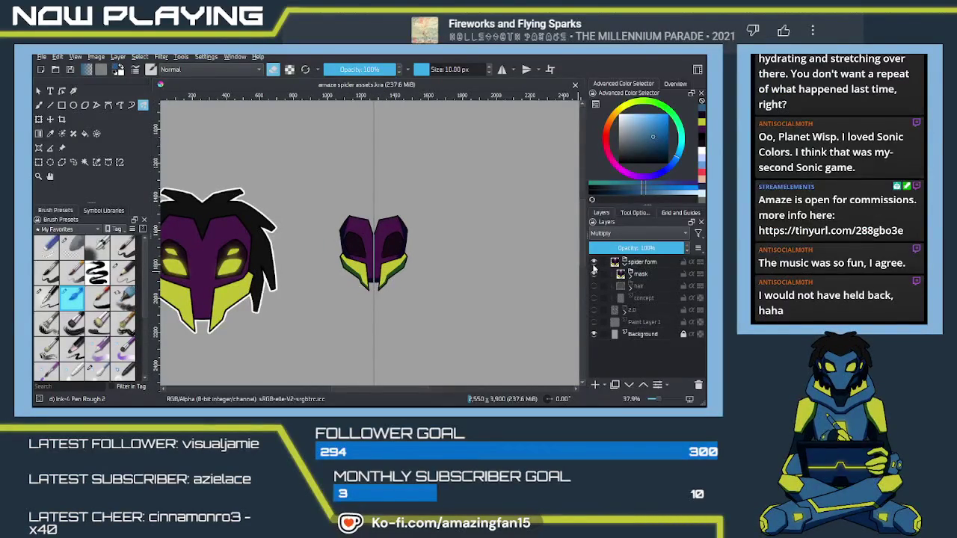
- Expand the 2.0 group, show its faded figure and hide the right arm
left_click(625, 312)
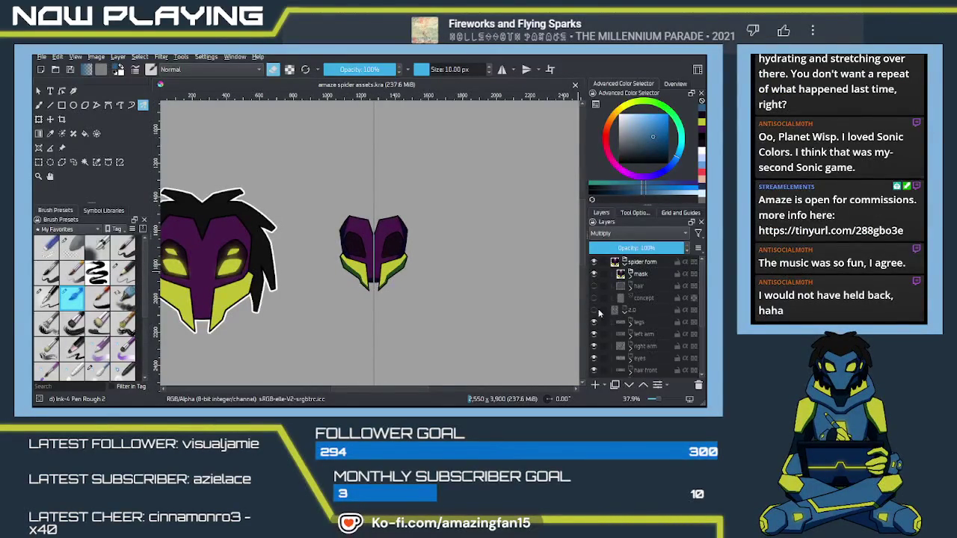
left_click(593, 310)
left_click(594, 346)
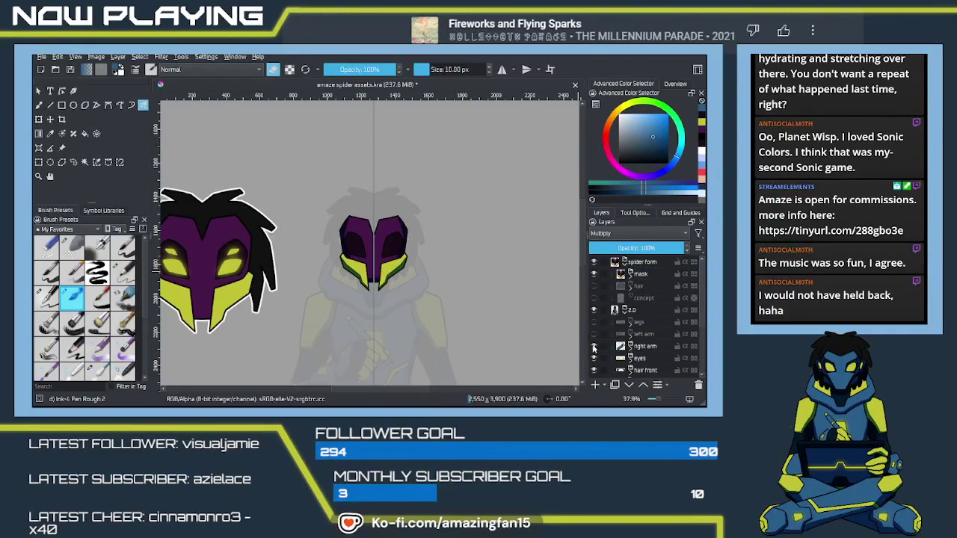
scroll(643, 328, "down", 3)
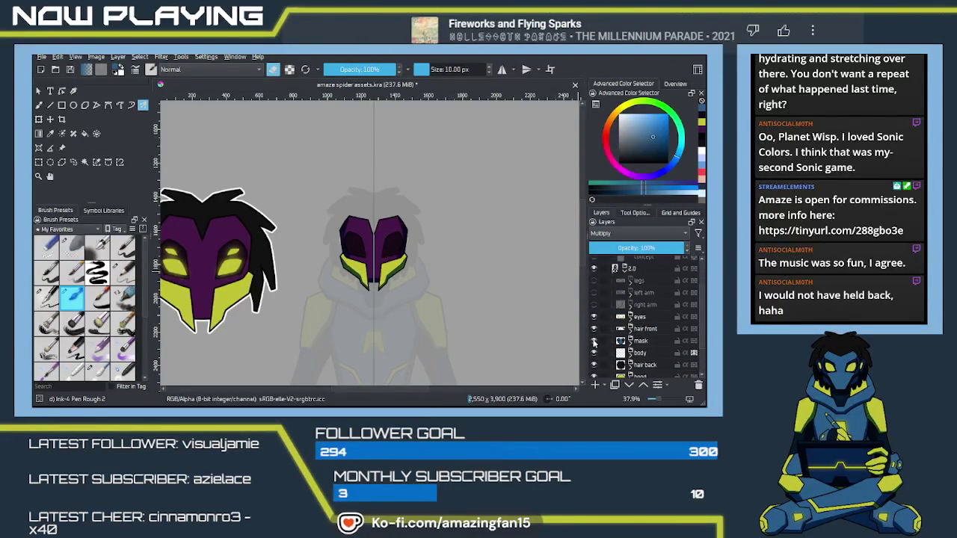
scroll(700, 344, "down", 1)
scroll(700, 343, "down", 1)
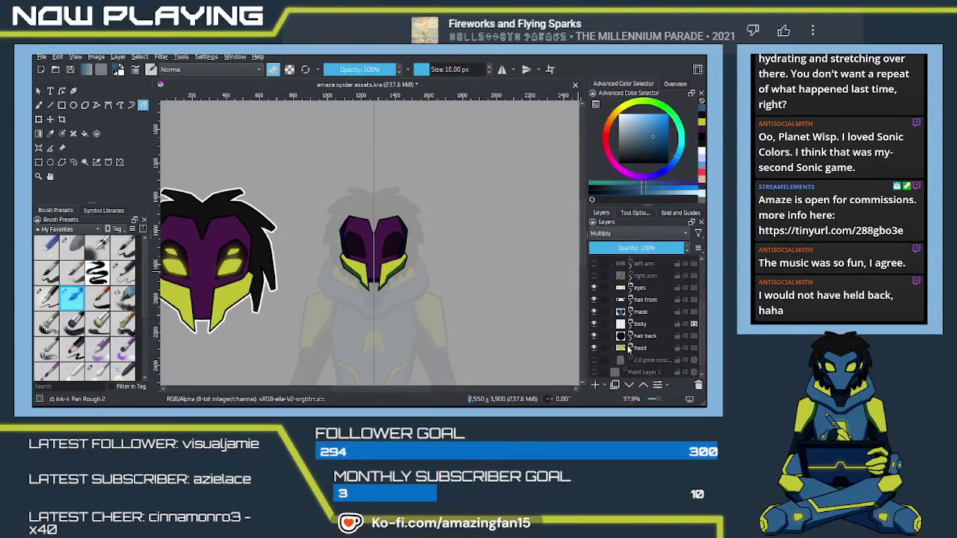
- Toggle the body, hair back, hood and mask layers off and on to compare them
left_click(595, 324)
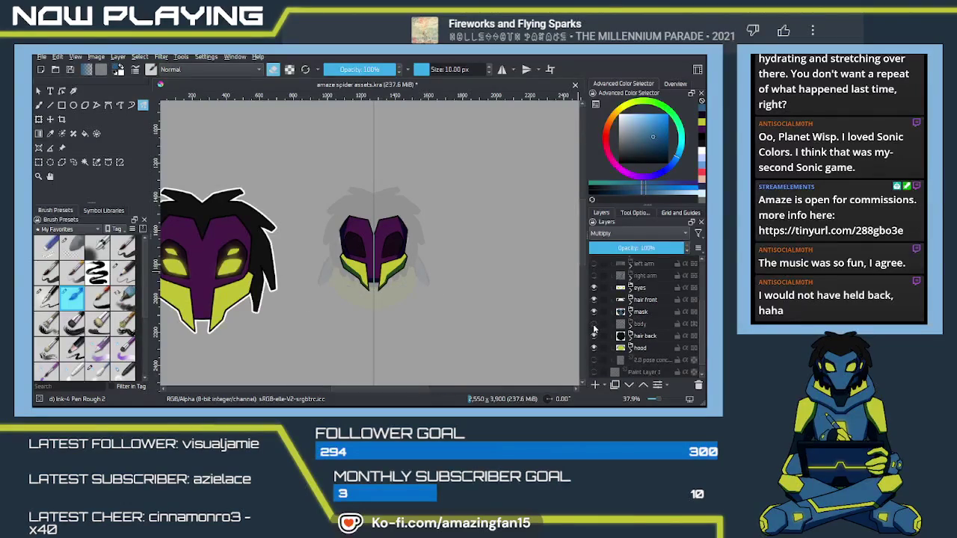
left_click(595, 328)
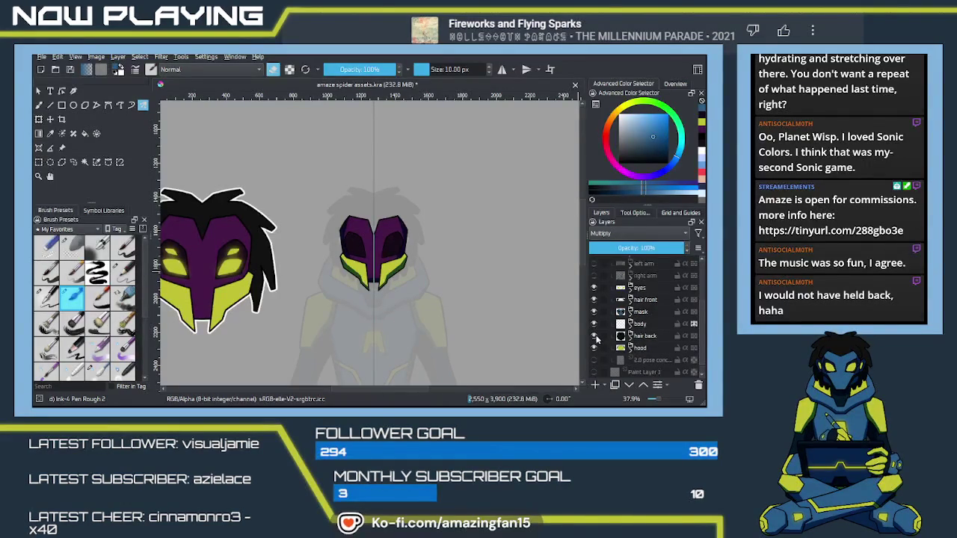
left_click(594, 336)
left_click(595, 350)
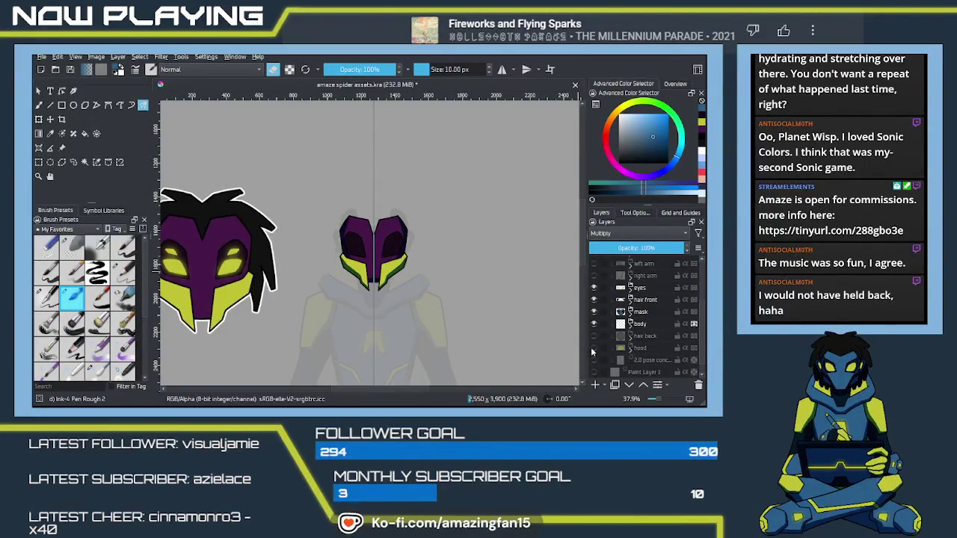
left_click(594, 338)
left_click(595, 349)
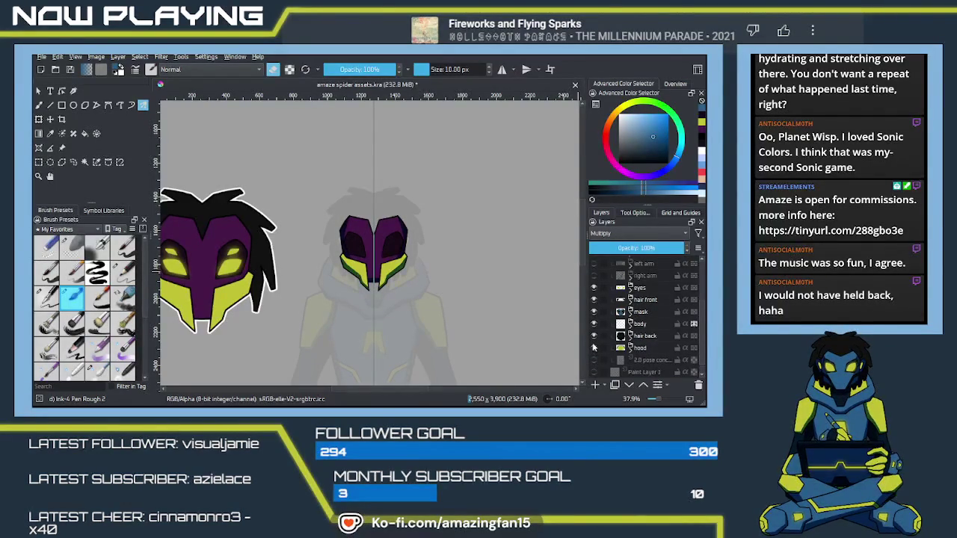
left_click(594, 312)
left_click(595, 312)
- Show the right arm, left arm and legs layers, briefly checking the pose concept
left_click(595, 276)
left_click(594, 264)
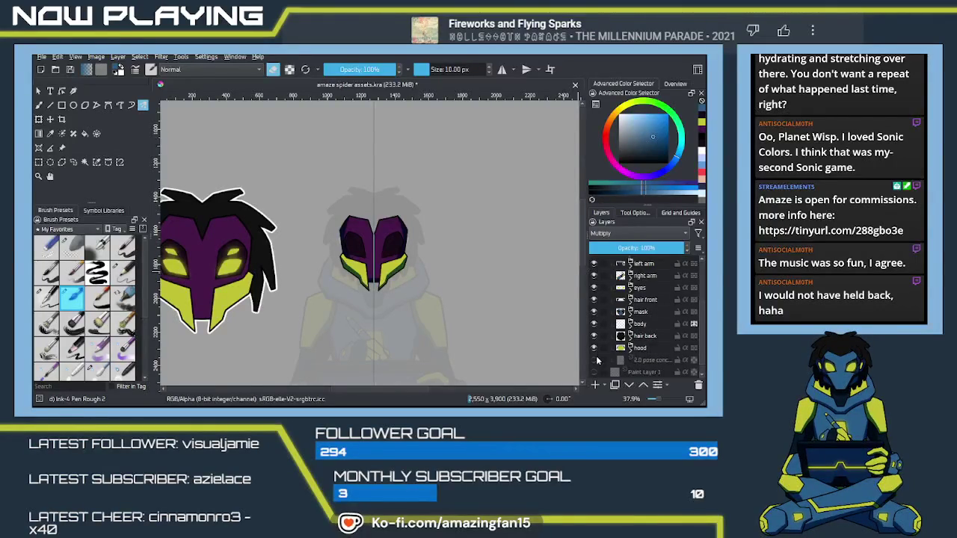
left_click(594, 360)
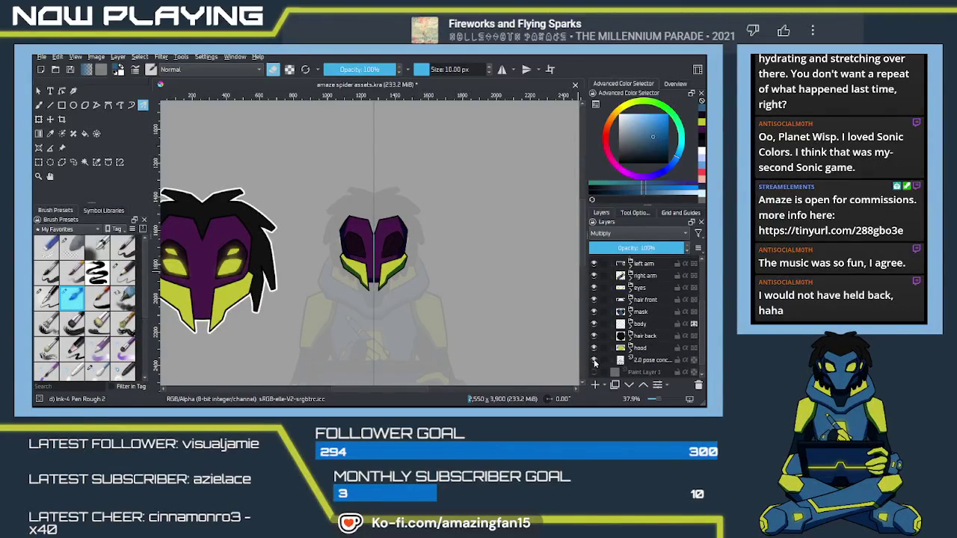
left_click(595, 360)
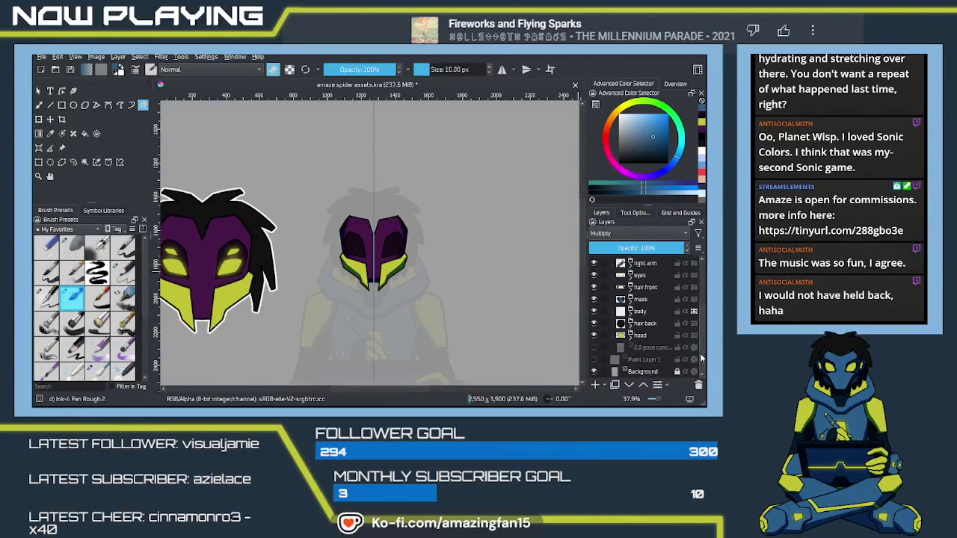
left_click_drag(700, 342, 700, 323)
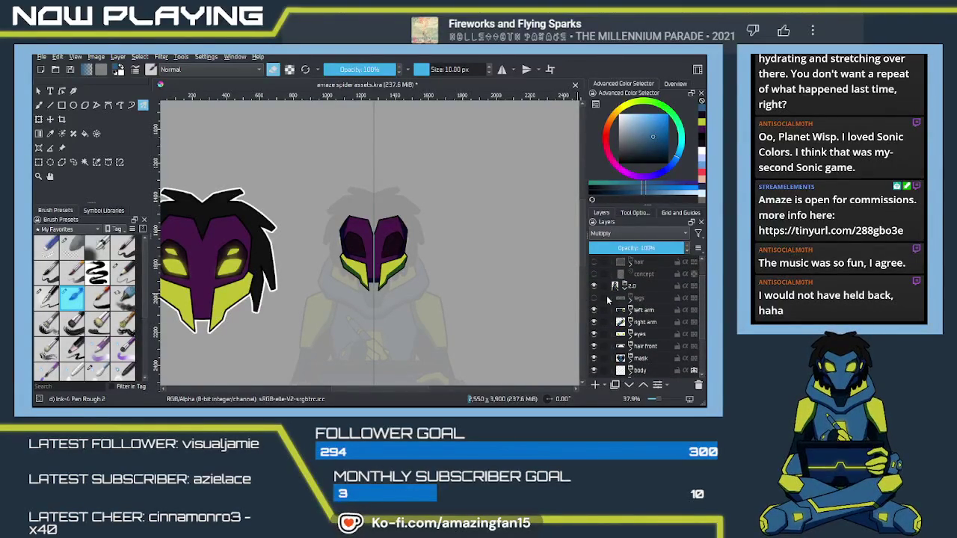
left_click(595, 298)
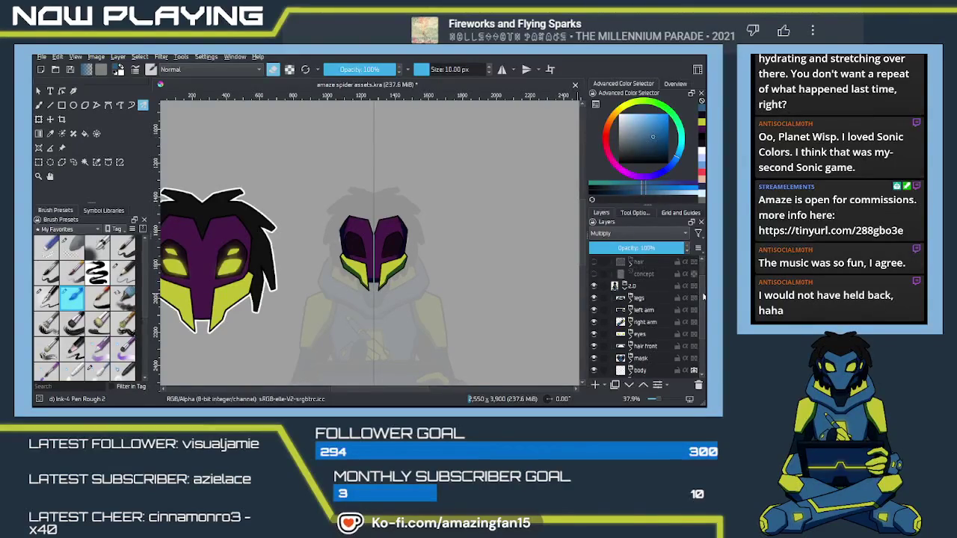
scroll(614, 310, "up", 1)
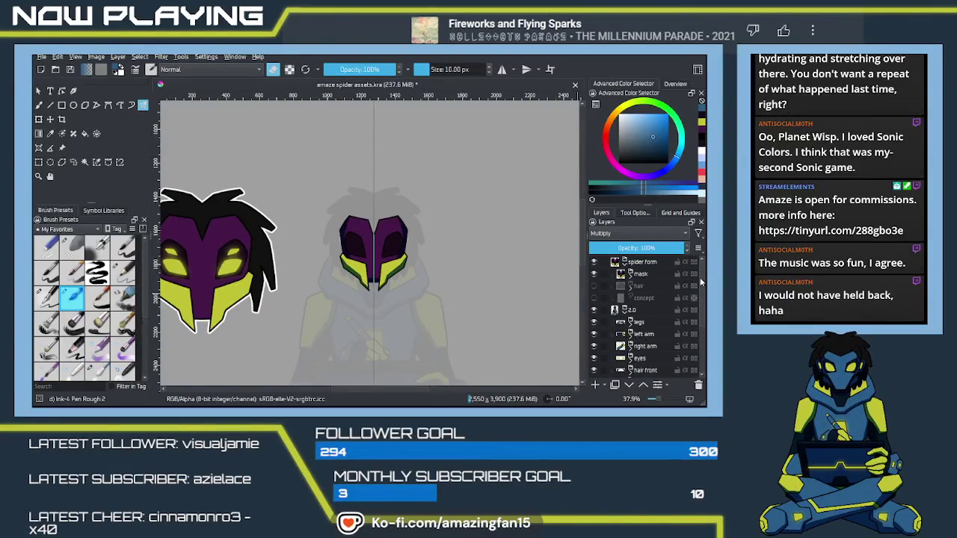
- Hide and collapse the 2.0 group, show the concept sketch, and hide and select the mask layer
left_click(593, 310)
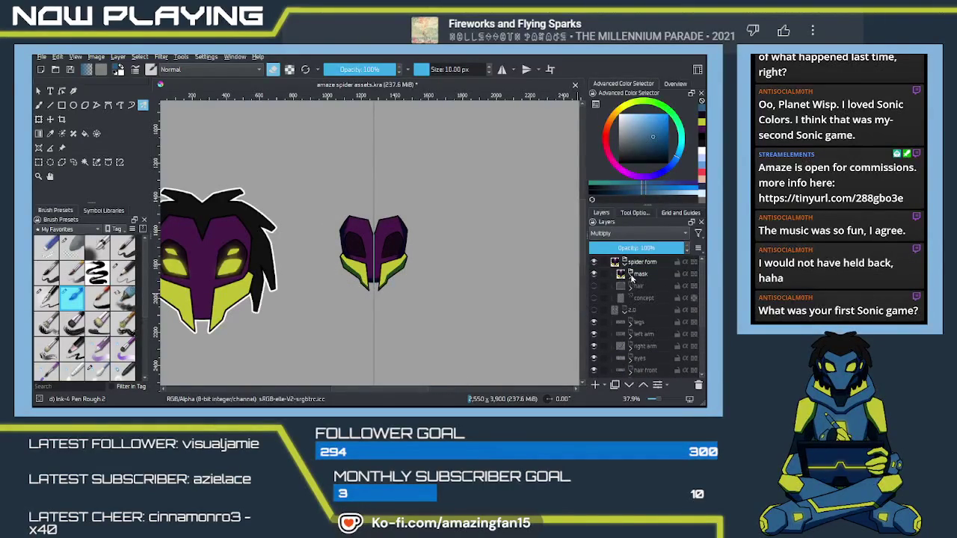
left_click(624, 311)
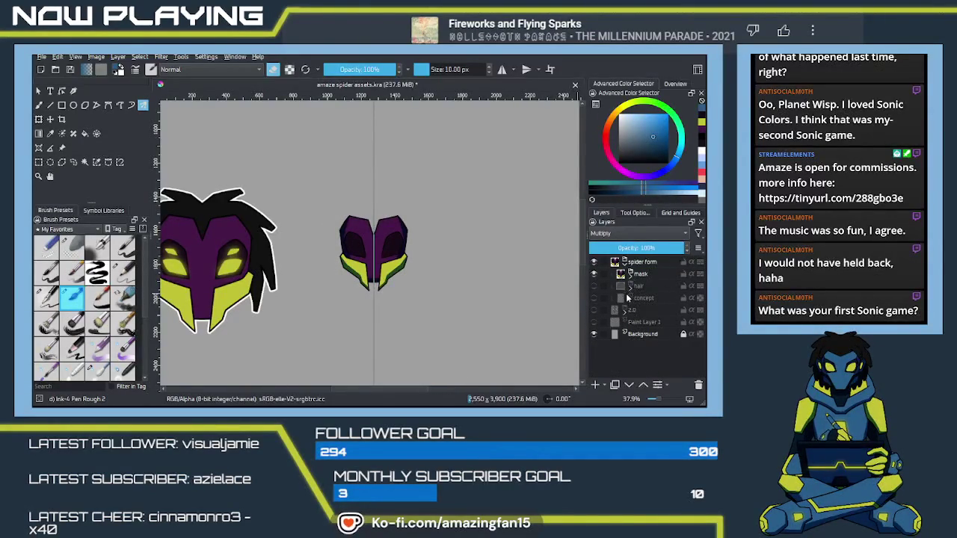
left_click(595, 297)
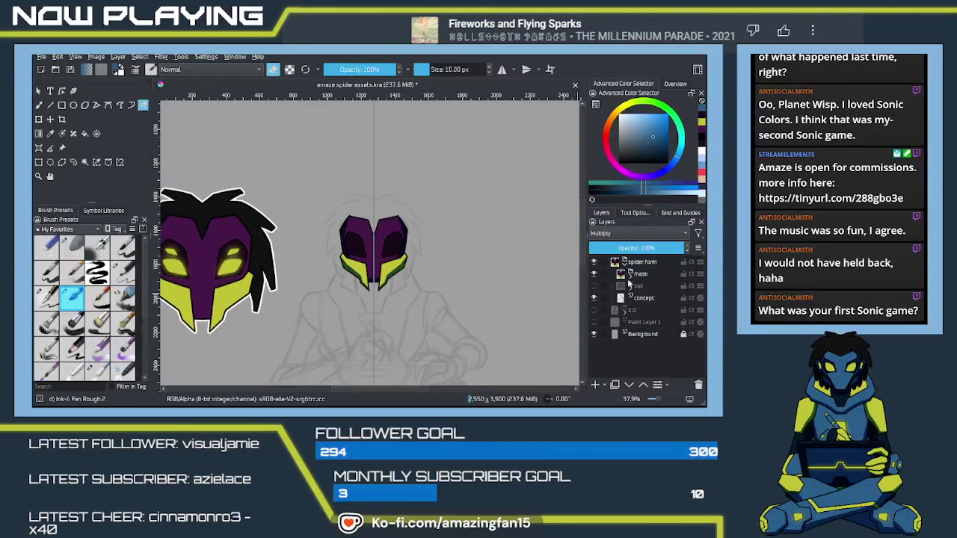
left_click(594, 274)
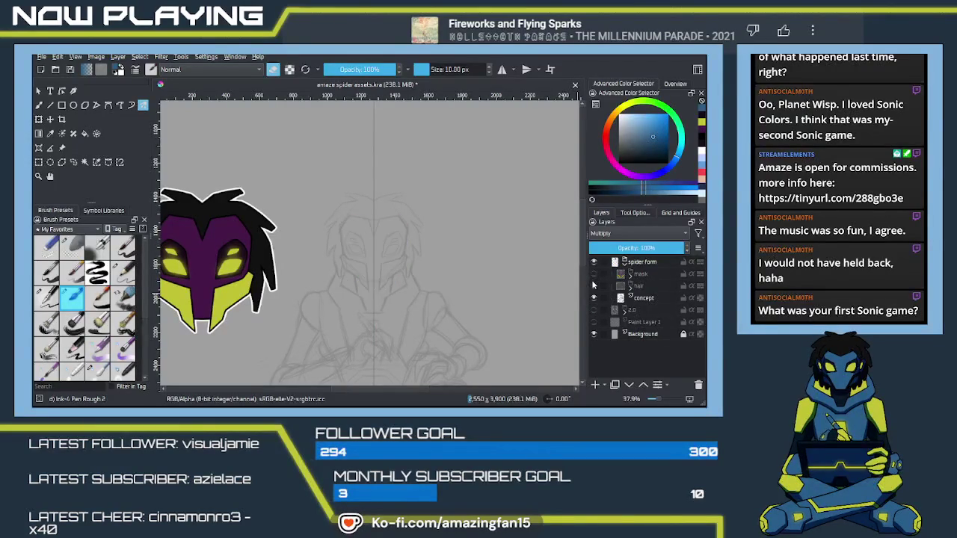
left_click(656, 274)
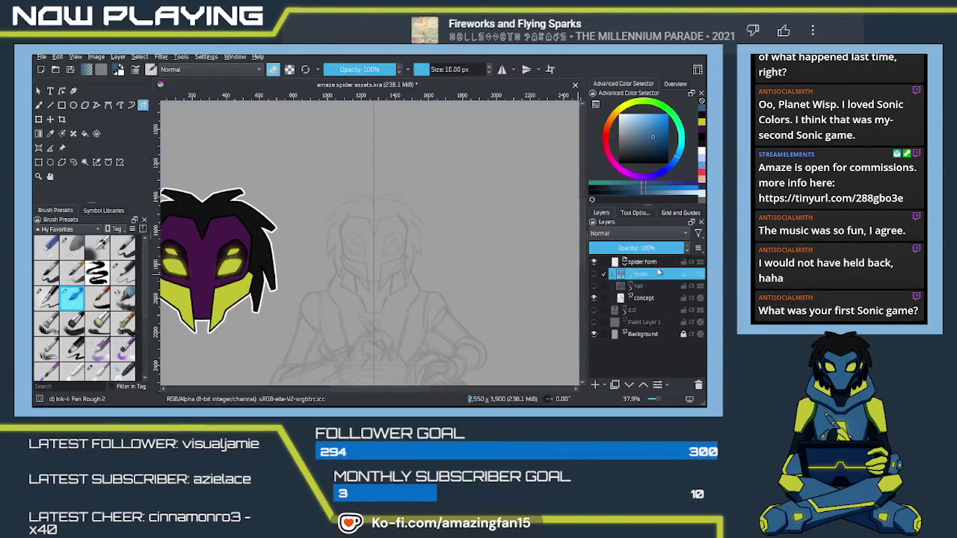
- Show the mask layer at about 61% opacity and sample its yellow as the painting colour
left_click(594, 275)
left_click_drag(670, 247, 657, 261)
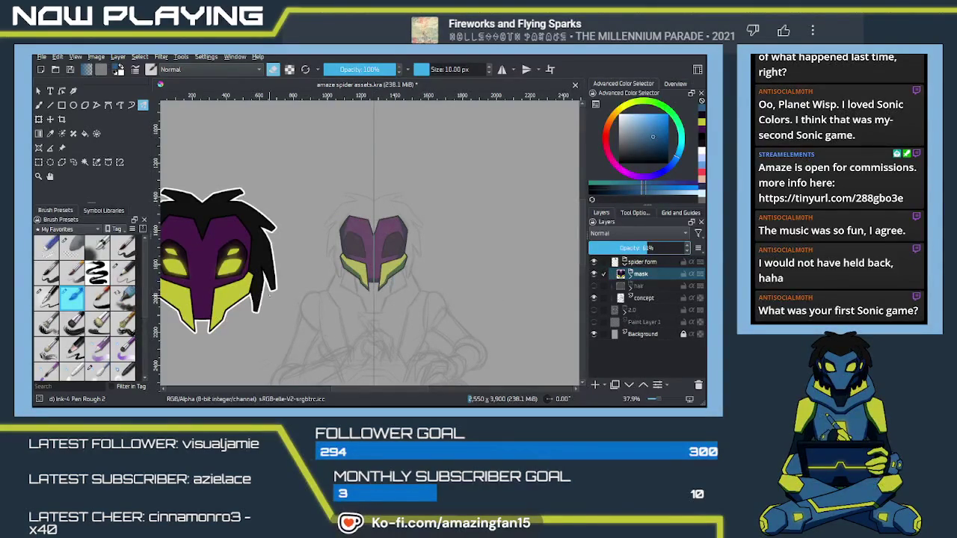
key("p")
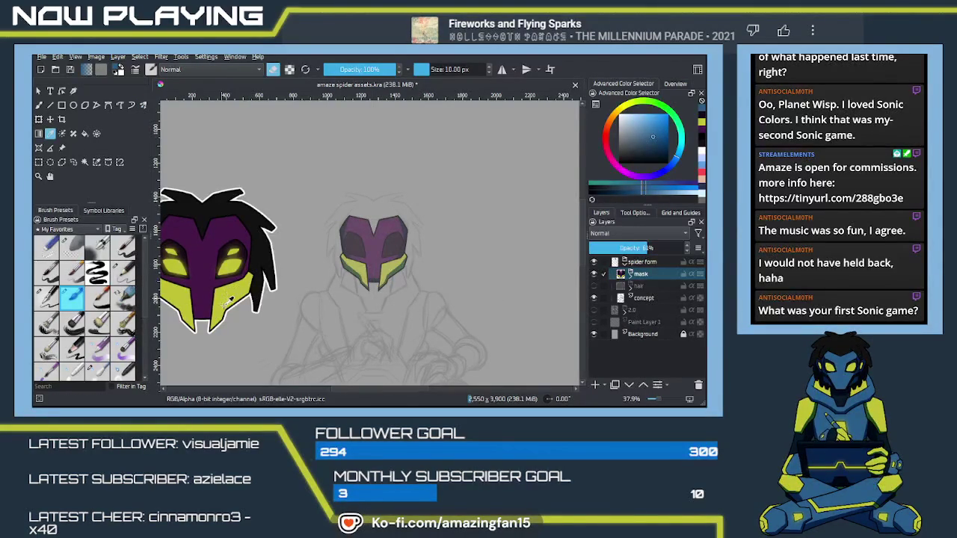
left_click(229, 299)
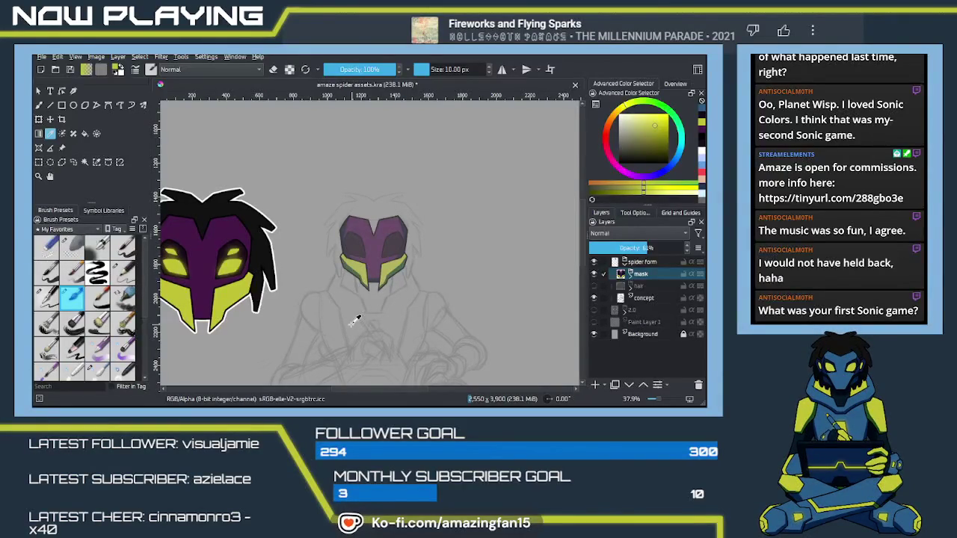
scroll(394, 223, "up", 1)
- Zoom in on the mask's eyes with mirror painting on, and add a new paint layer above the mask
scroll(394, 223, "up", 1)
scroll(418, 261, "up", 2)
scroll(411, 292, "up", 1)
scroll(411, 296, "up", 2)
scroll(411, 297, "up", 1)
key("q")
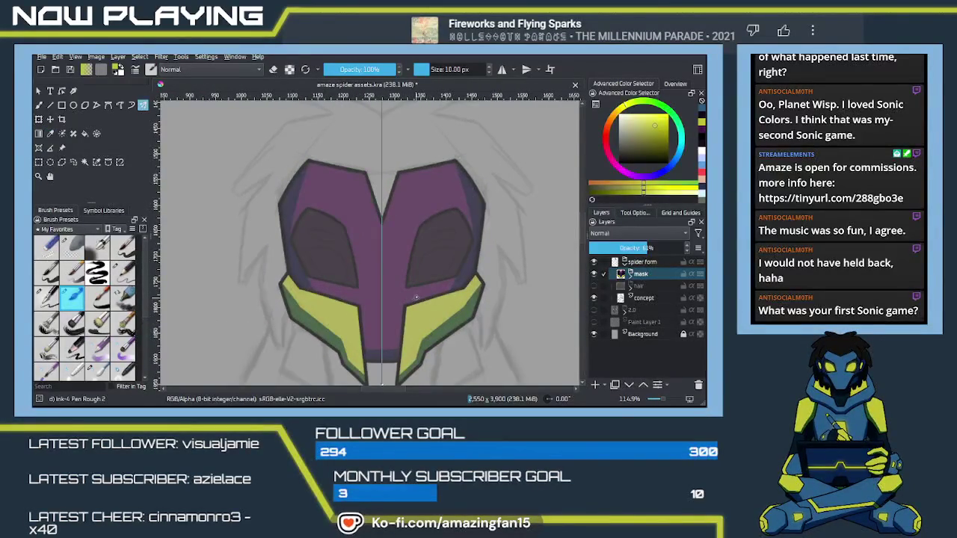
left_click_drag(440, 297, 407, 294)
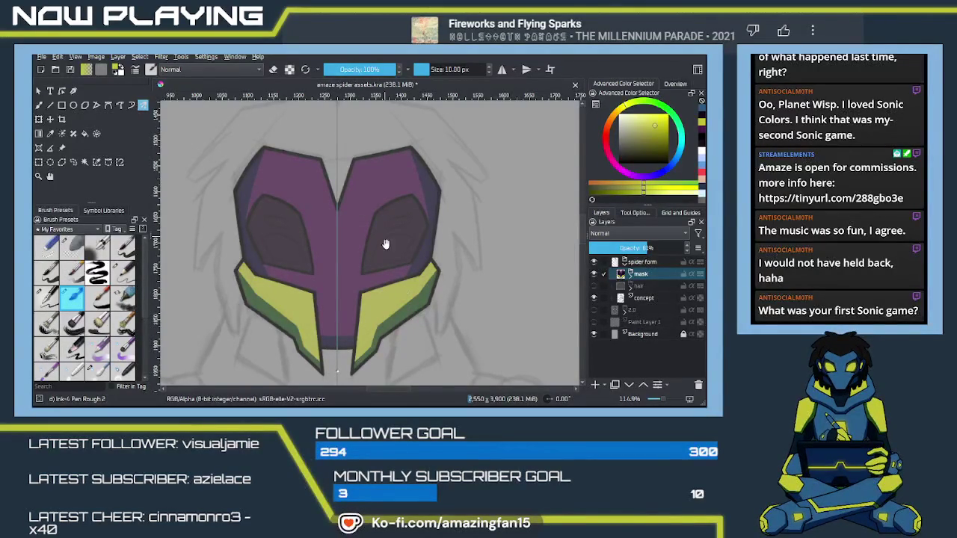
left_click_drag(383, 236, 373, 214)
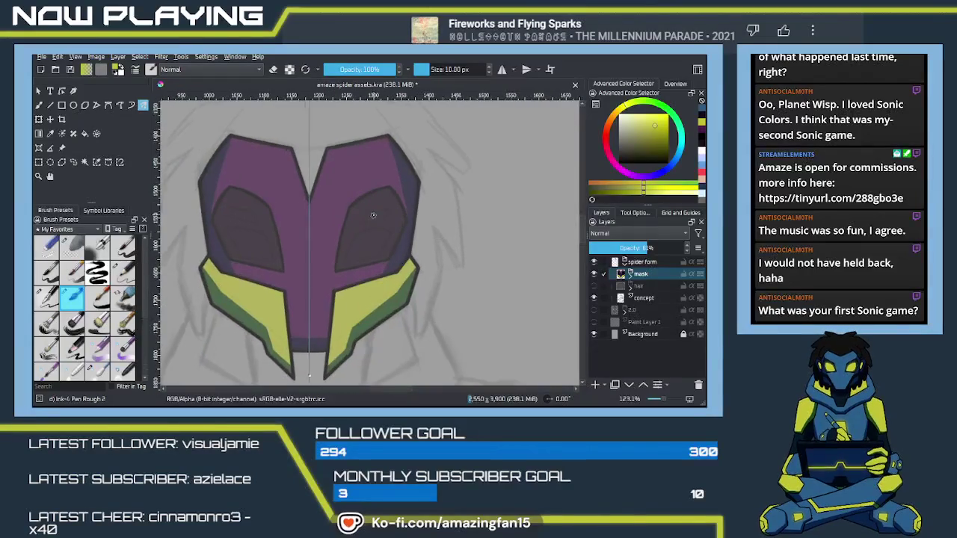
scroll(373, 214, "up", 2)
scroll(389, 247, "up", 1)
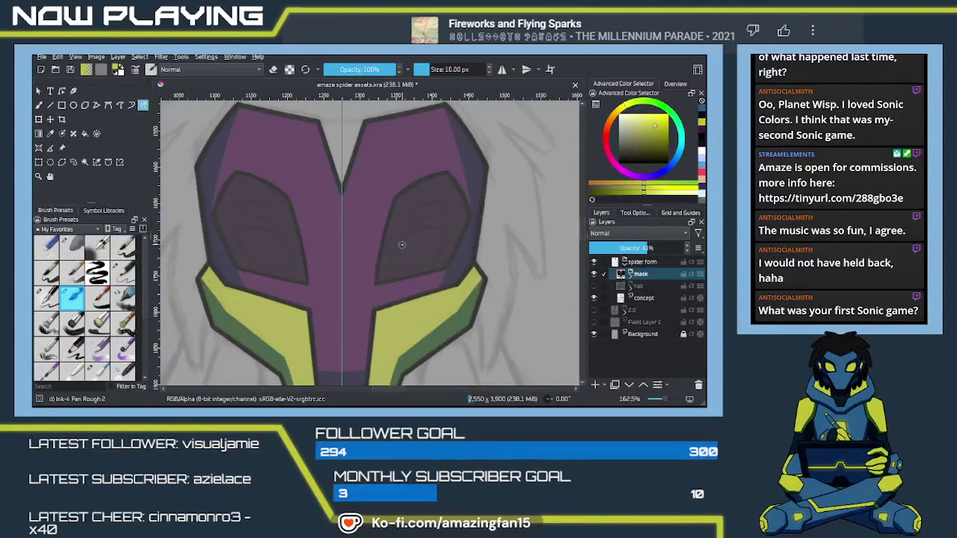
left_click(592, 386)
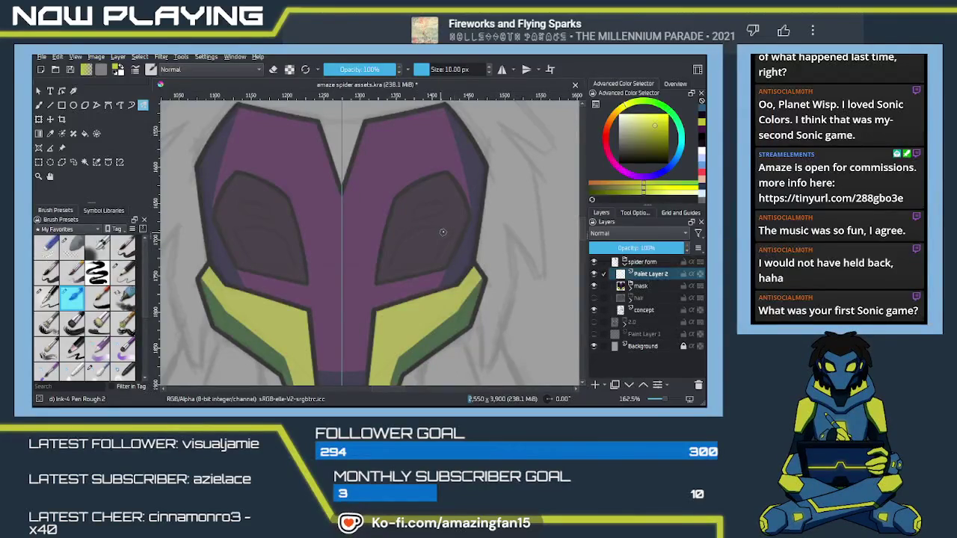
- Undo a trial yellow eye stroke and rename the new paint layer to 'open'
left_click_drag(447, 231, 401, 235)
key("ctrl+z")
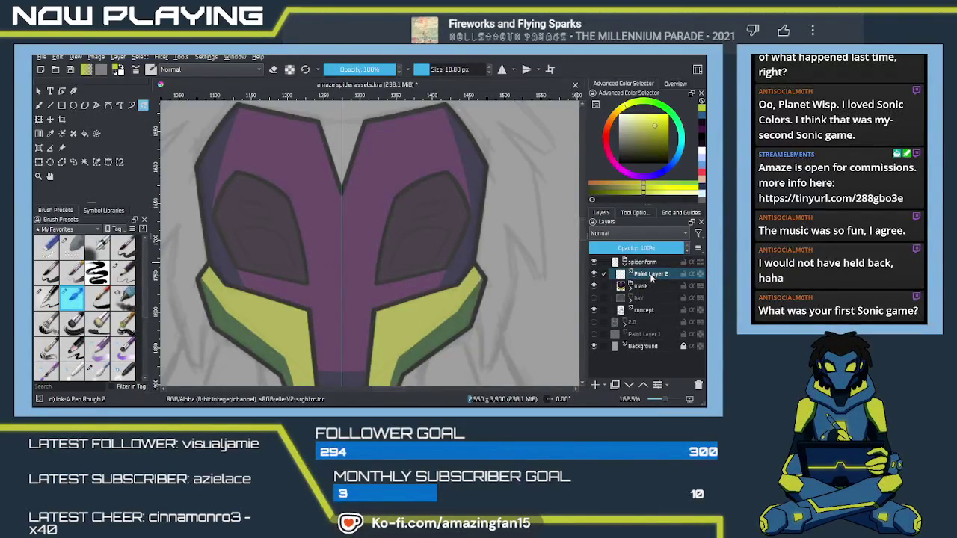
double_click(649, 274)
type("open")
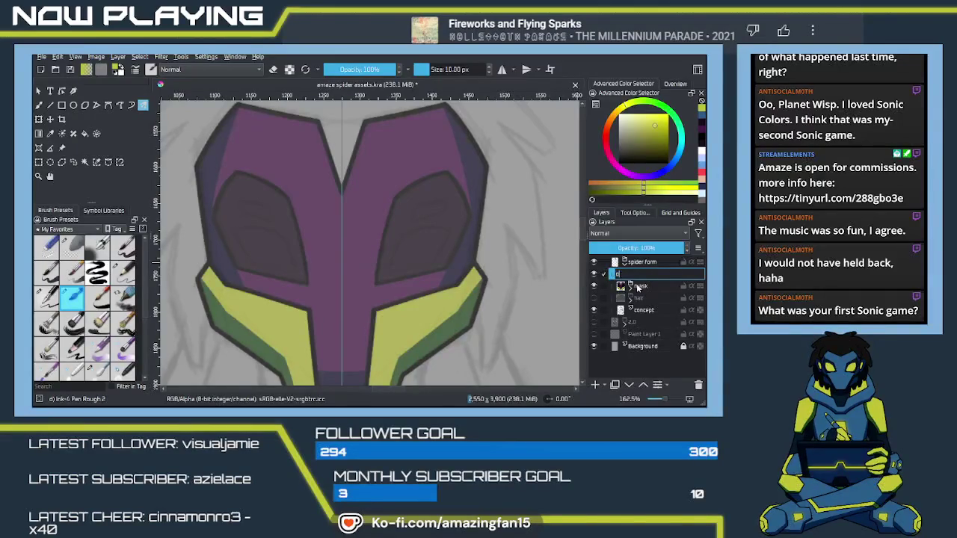
key("Return")
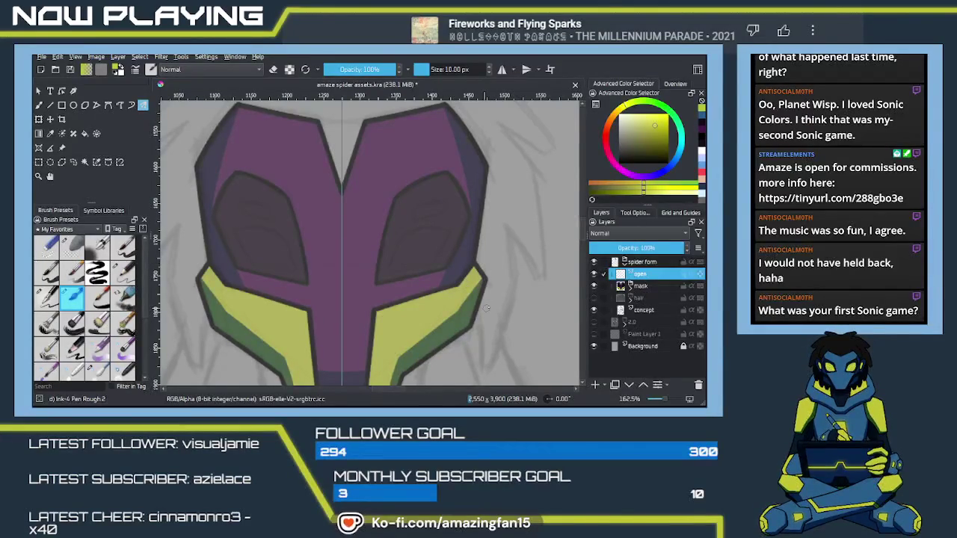
left_click(641, 277)
- Put the open layer into a new group named 'eyes' and select the open layer
key("ctrl+g")
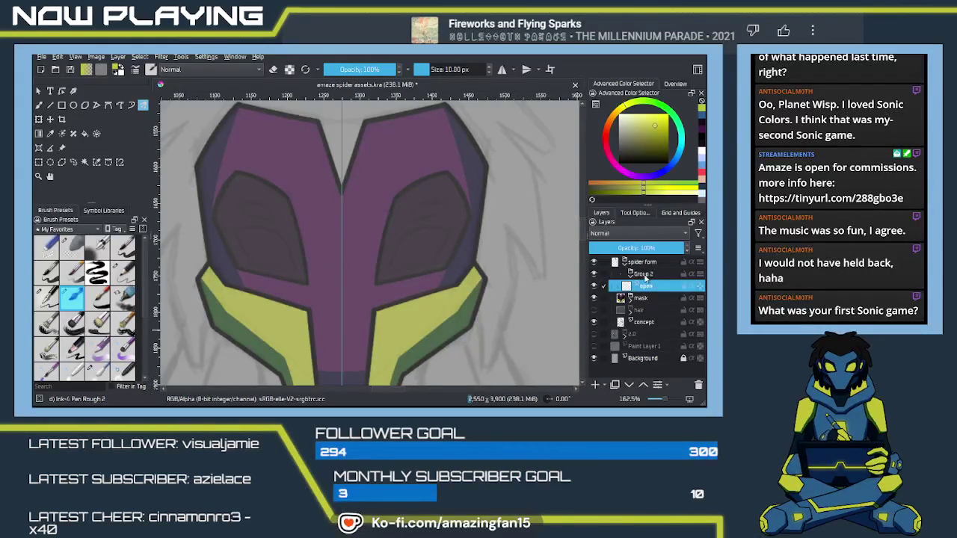
double_click(642, 275)
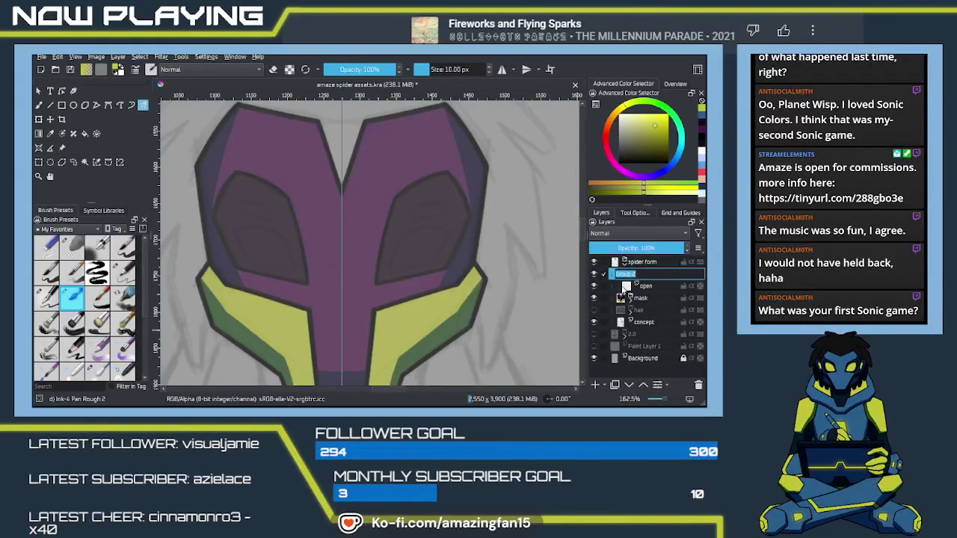
type("eyes")
key("Return")
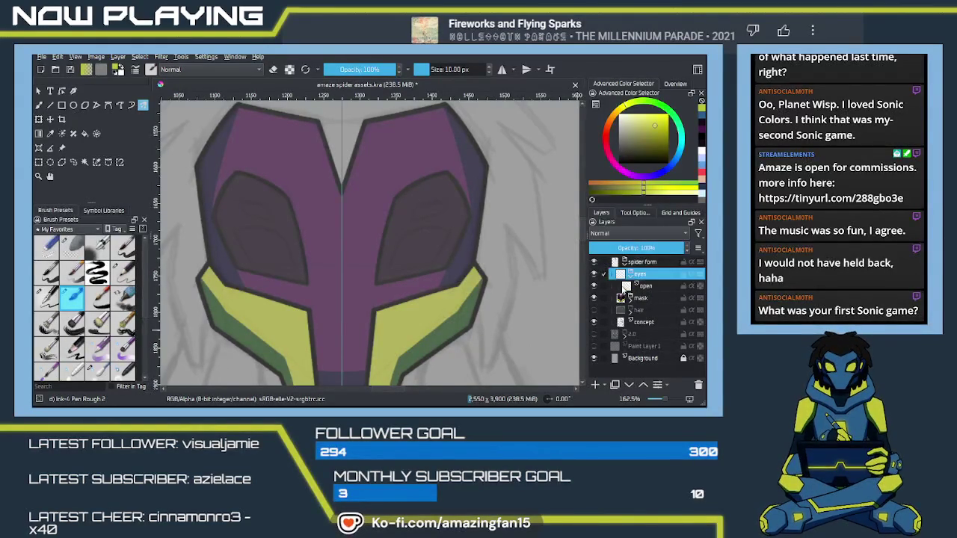
left_click(622, 288)
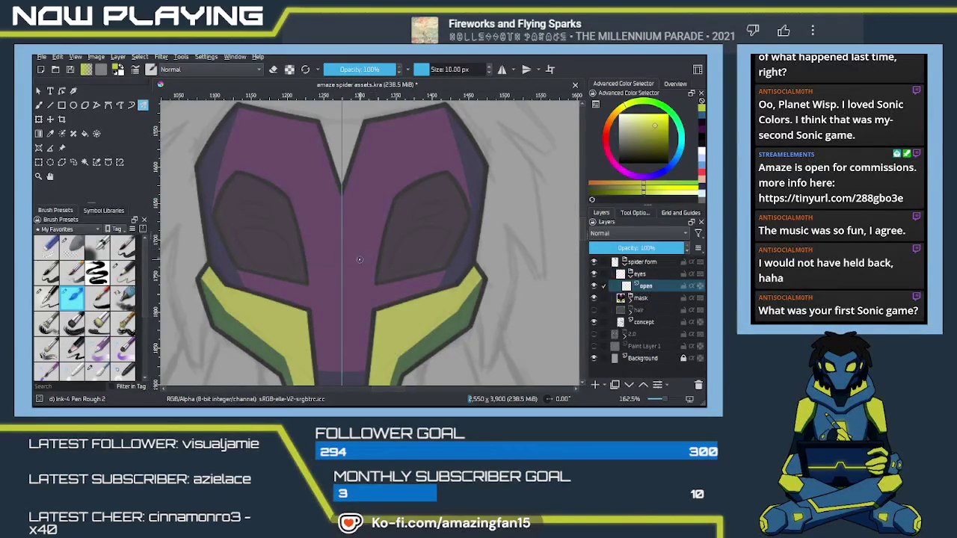
- Draw mirrored yellow eye arcs and lower eyelid lines inside both eye hollows
scroll(360, 259, "up", 1)
scroll(361, 259, "up", 1)
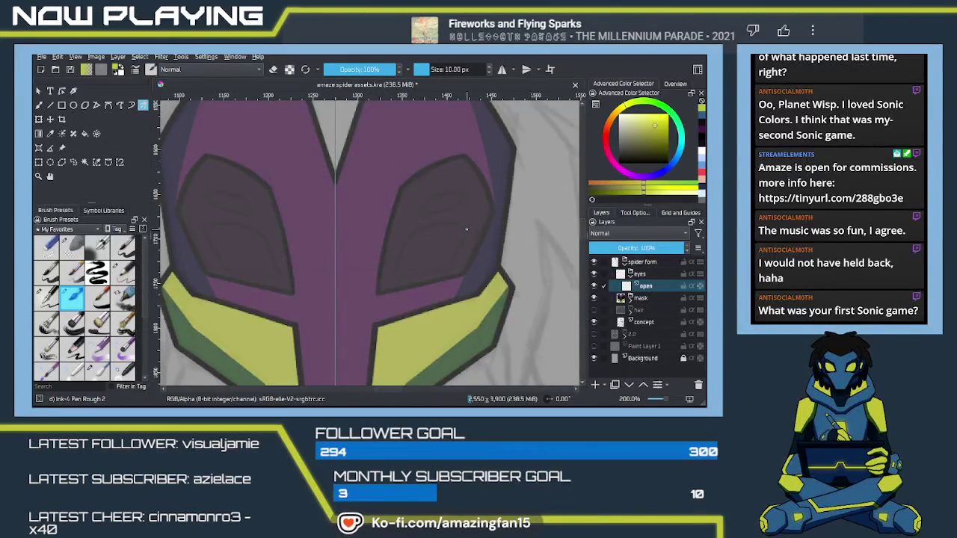
left_click_drag(466, 230, 408, 239)
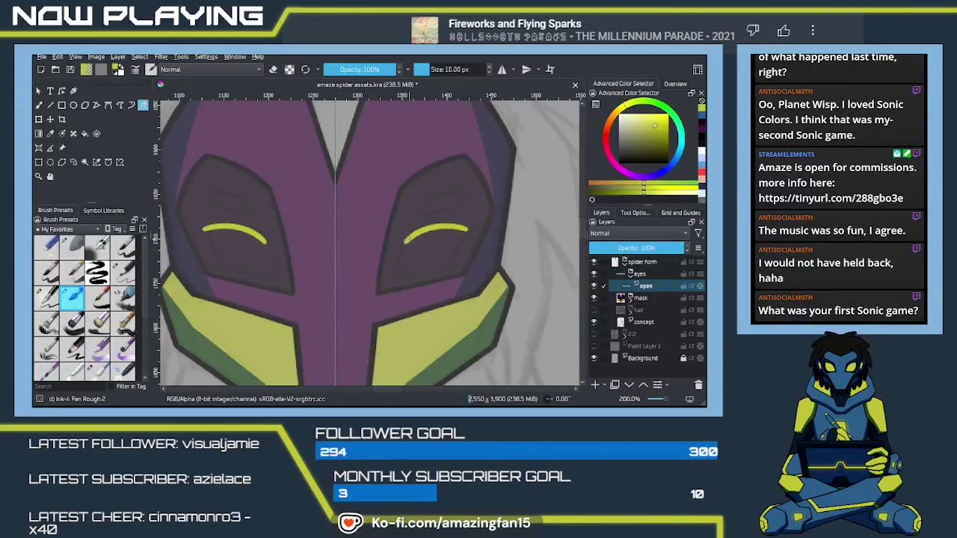
key("ctrl+z")
mouse_move(465, 229)
left_mouse_down()
mouse_move(403, 241)
mouse_move(390, 274)
left_mouse_up()
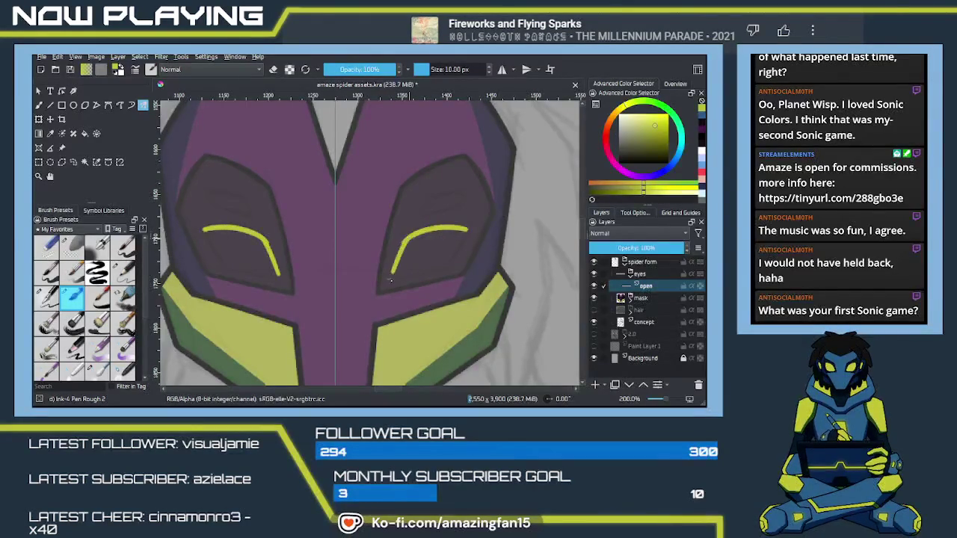
mouse_move(404, 252)
left_mouse_down()
mouse_move(391, 276)
mouse_move(459, 263)
left_mouse_up()
key("ctrl+z")
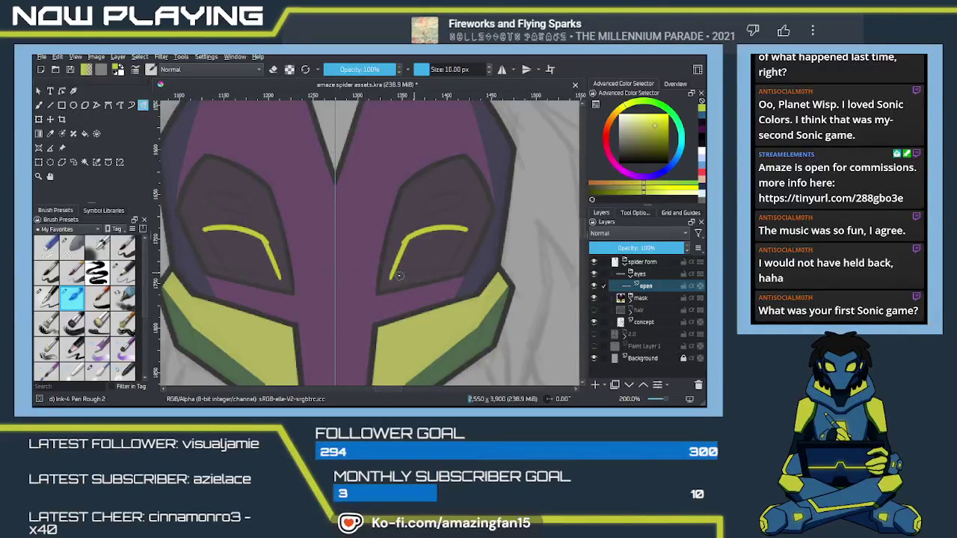
left_click_drag(395, 275, 446, 265)
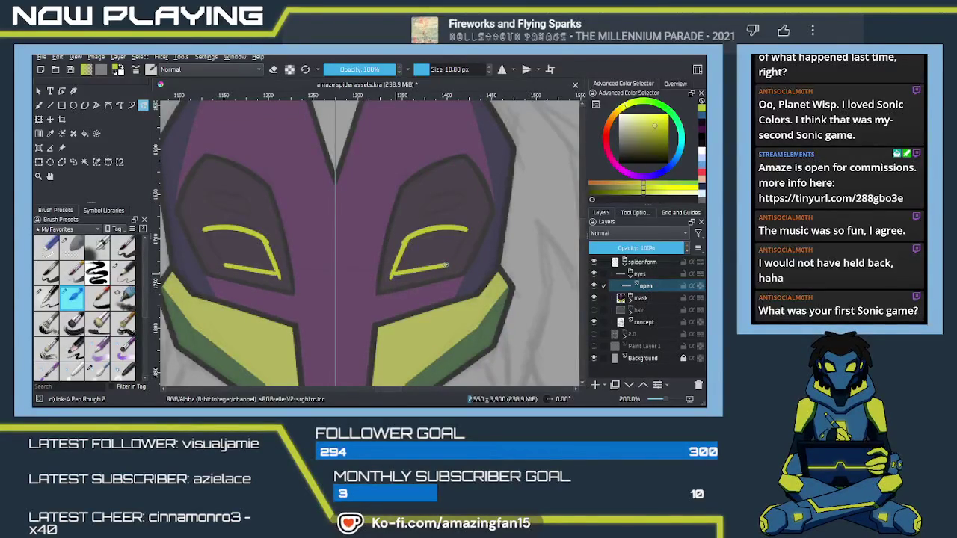
- Add the outer-corner stroke that closes both eye outlines, checking it with and without
left_click_drag(467, 231, 449, 266)
key("ctrl+z")
left_click_drag(468, 230, 451, 264)
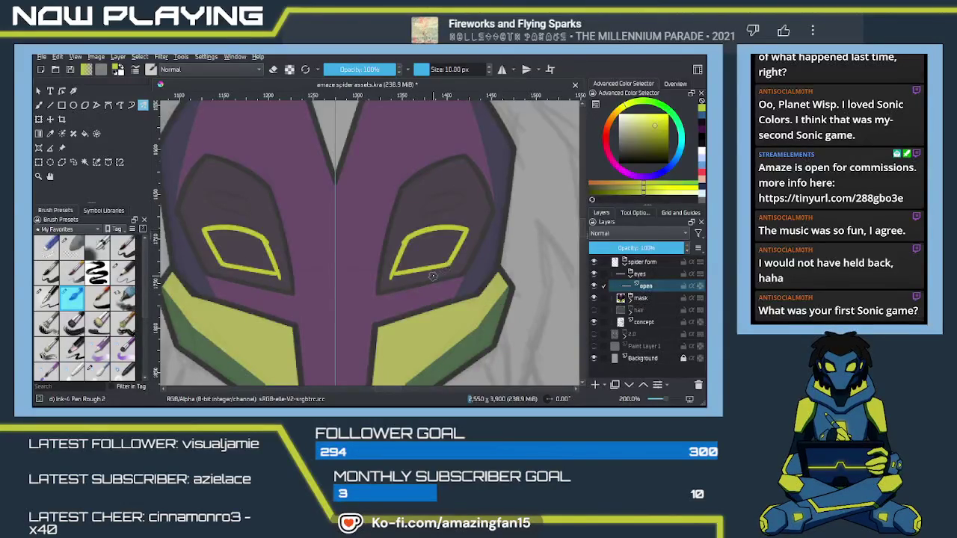
key("ctrl+z")
key("ctrl+shift+z")
key("ctrl+z")
left_click_drag(465, 231, 448, 263)
key("ctrl+z")
key("ctrl+shift+z")
key("ctrl+z")
key("ctrl+shift+z")
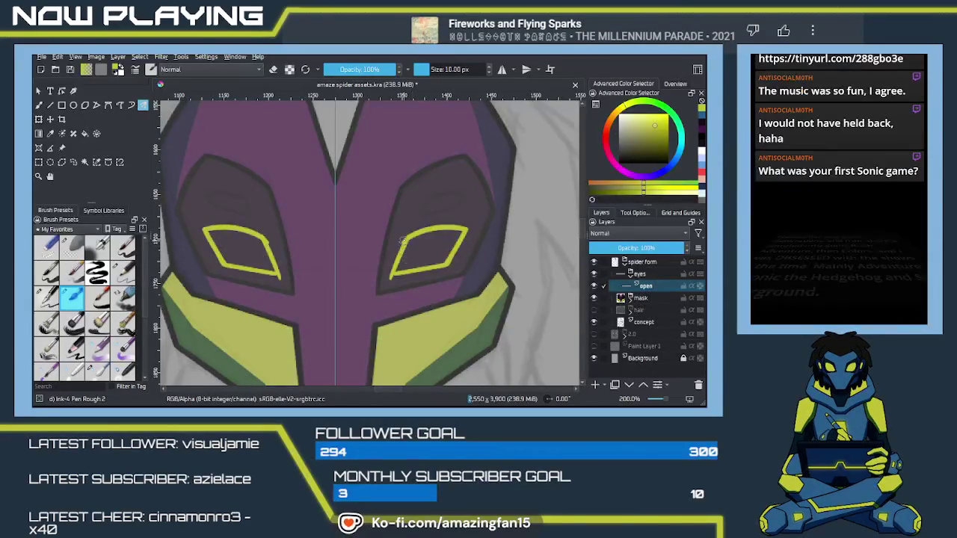
key("e")
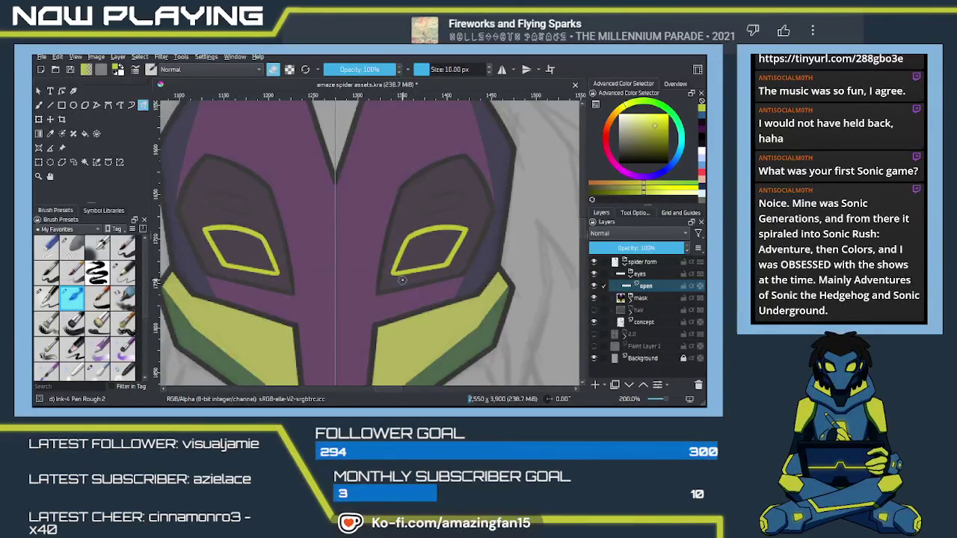
key("e")
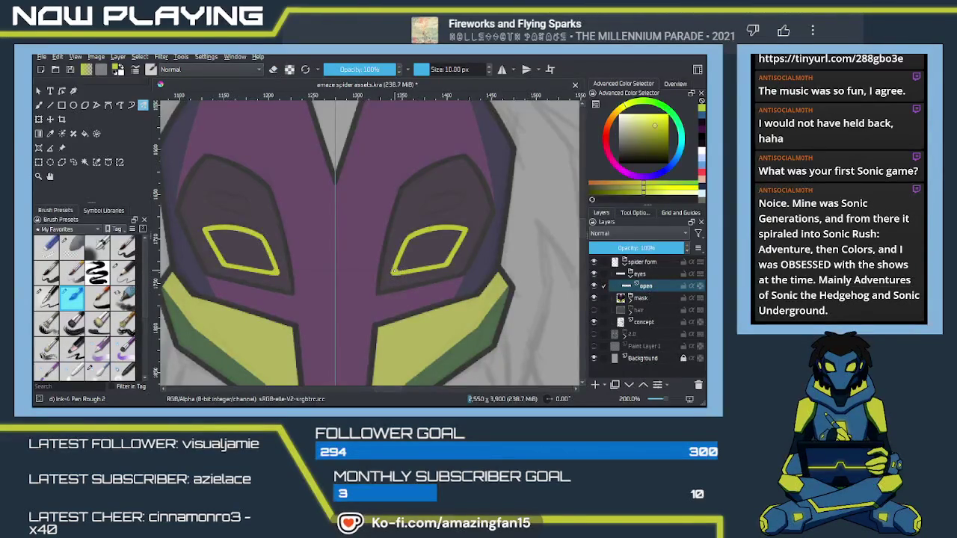
- Draw a small mirrored yellow leaf shape above each eye outline
left_click_drag(439, 237, 410, 277)
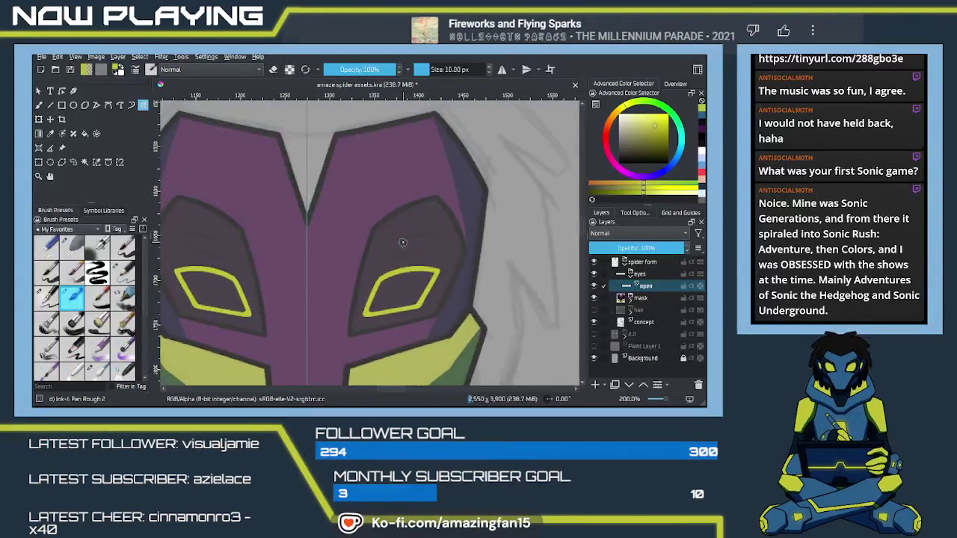
left_click_drag(404, 236, 438, 237)
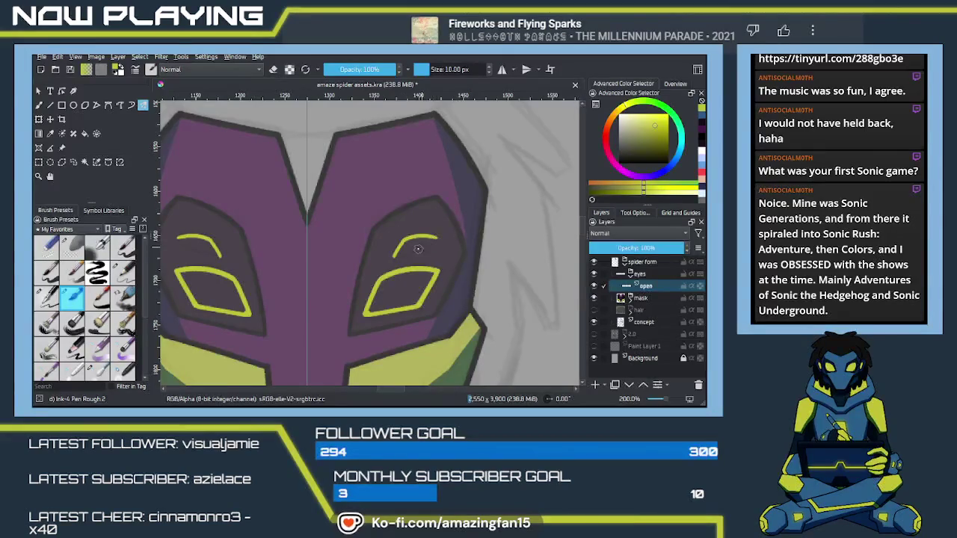
key("ctrl+z")
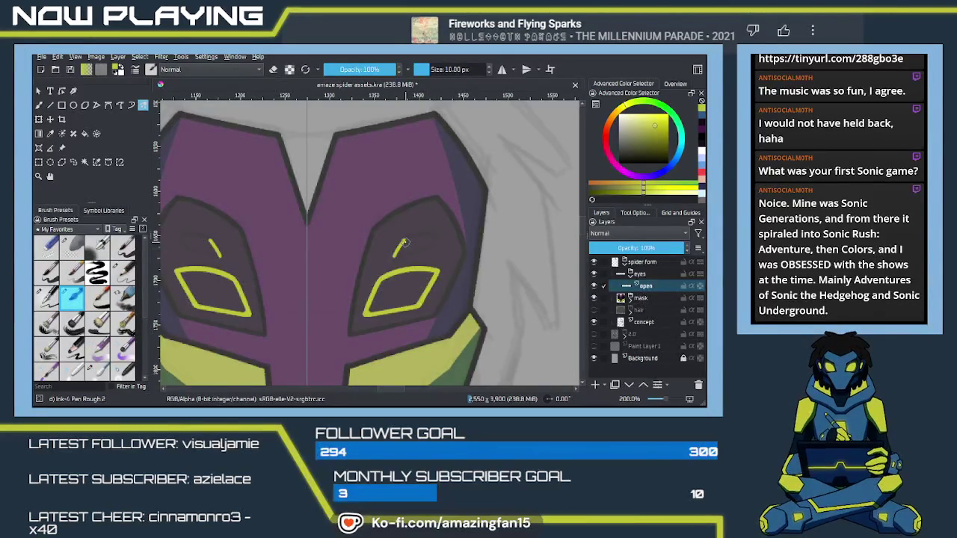
left_click_drag(404, 241, 431, 238)
key("ctrl+z")
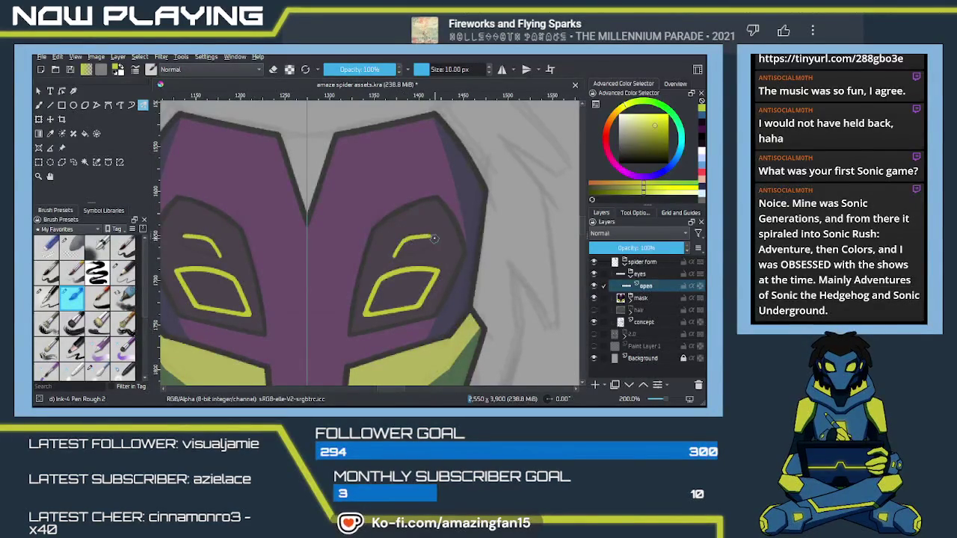
left_click_drag(402, 241, 432, 237)
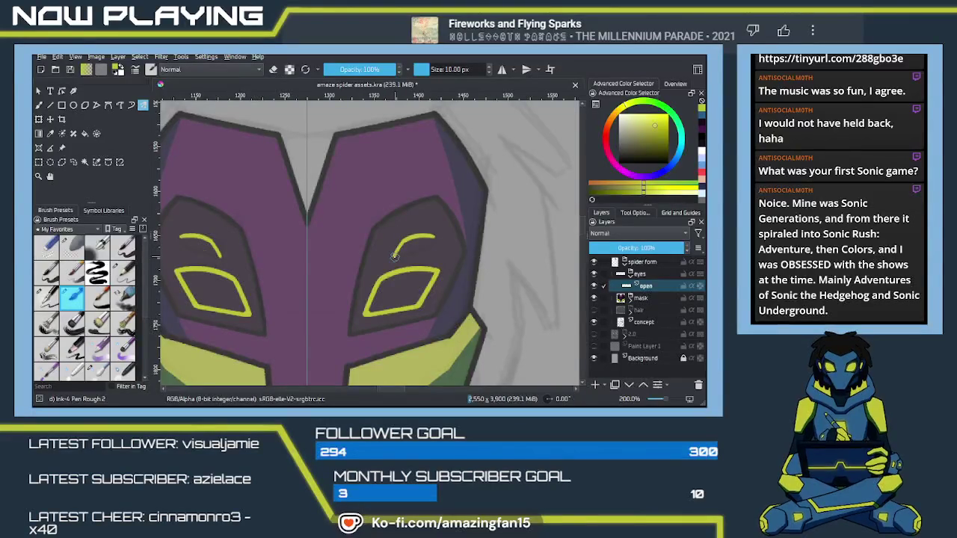
left_click_drag(395, 256, 434, 237)
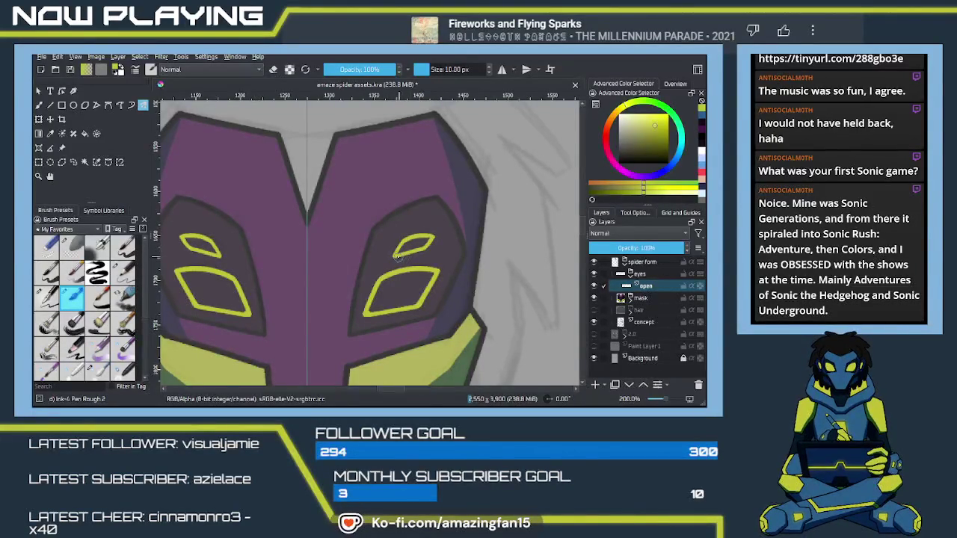
left_click_drag(420, 251, 407, 254)
- Hide the mask and concept layers so only the eye outlines show
scroll(439, 293, "down", 1)
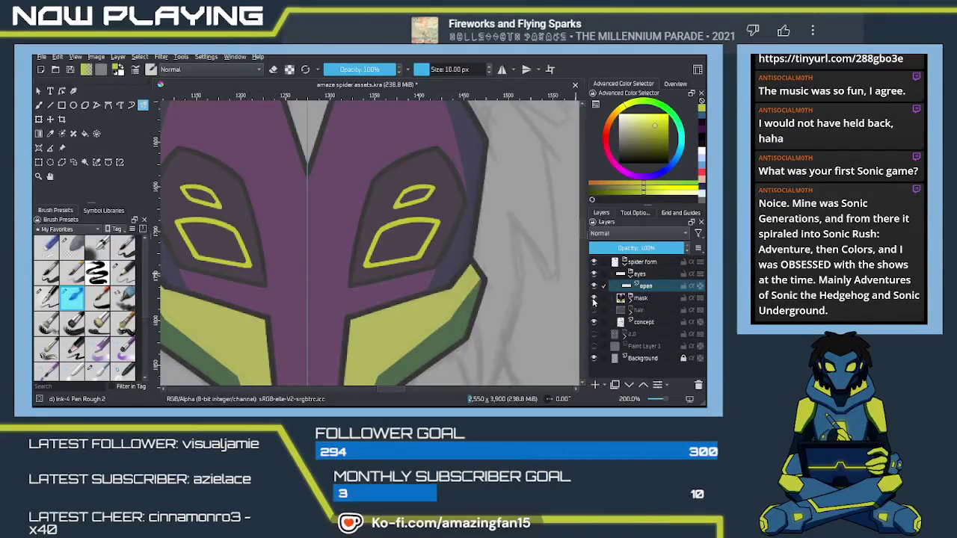
left_click(595, 298)
left_click(595, 323)
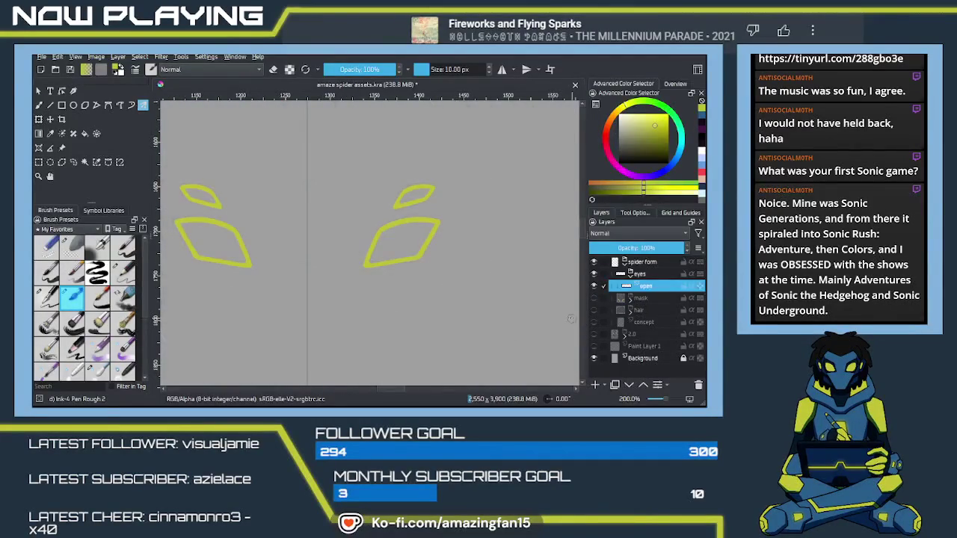
- Fill both large and both small eye shapes yellow, then add a paint layer above open
key("f")
left_click(405, 250)
left_click(415, 196)
left_click(232, 245)
left_click(200, 195)
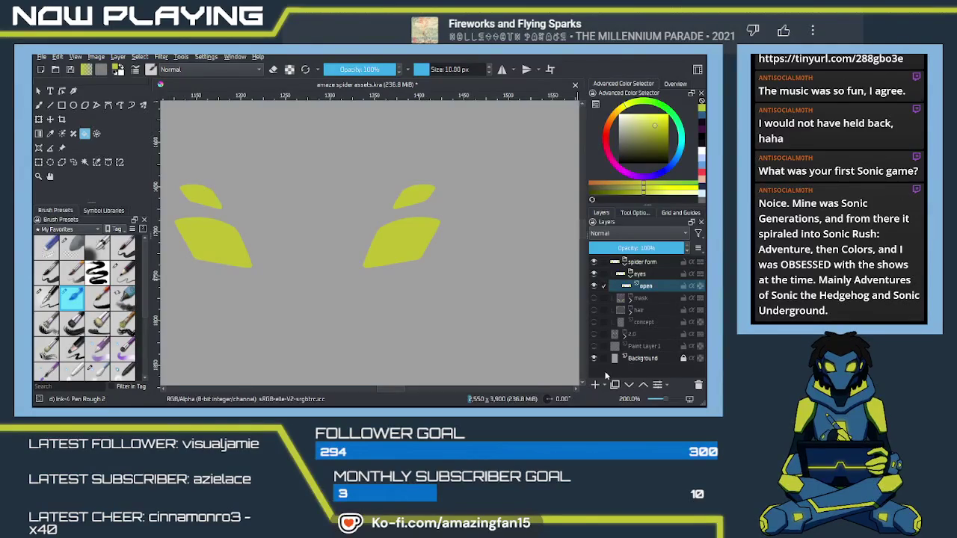
left_click(595, 384)
double_click(649, 287)
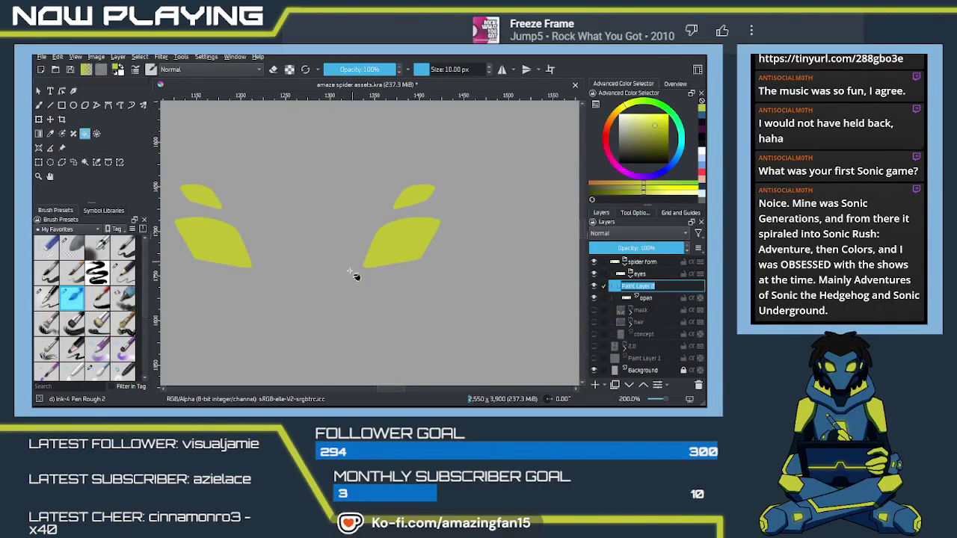
- Keep the new layer's default name and set up a mirrored brush on the open layer
key("Return")
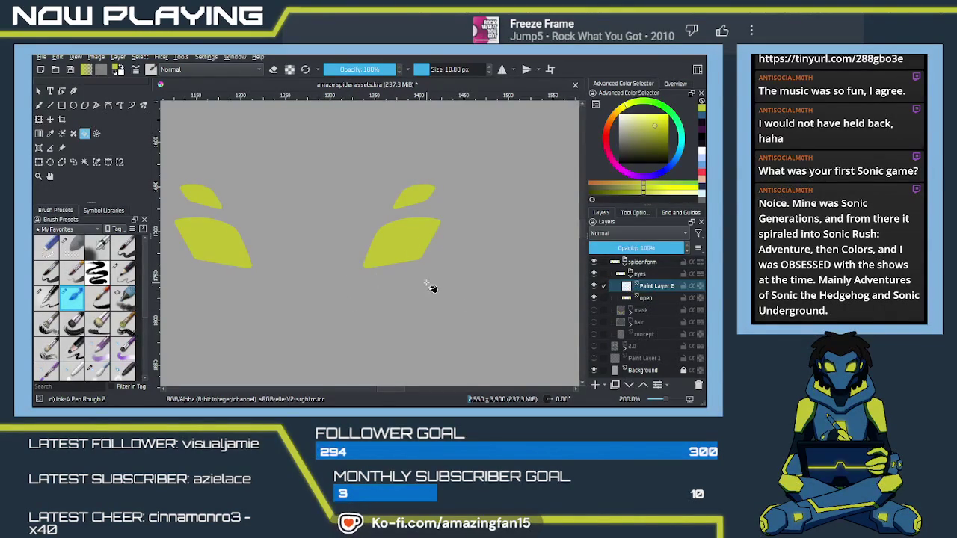
key("b")
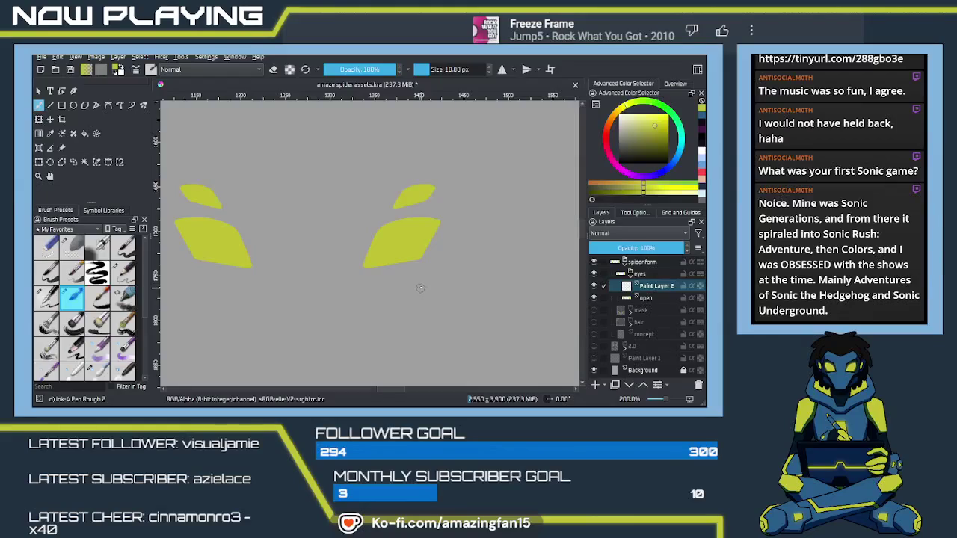
left_click(645, 299)
key("q")
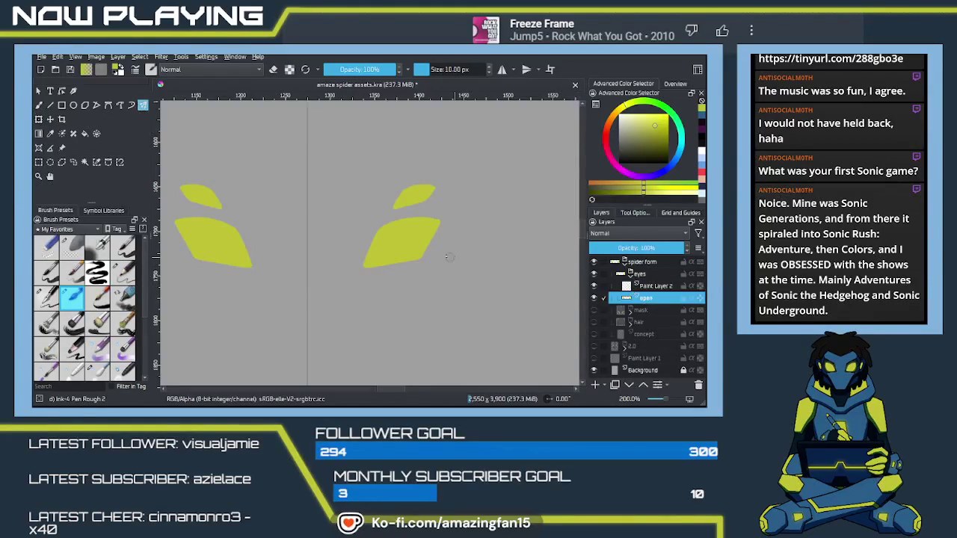
key("e")
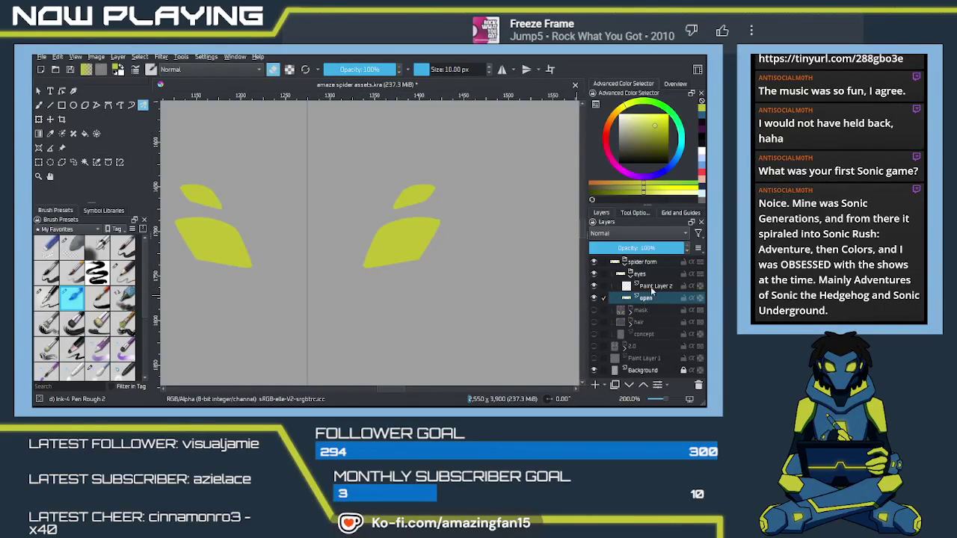
- Rename the new layer above open to 'colors'
key("Up")
key("F2")
type("d")
type("ors")
key("Return")
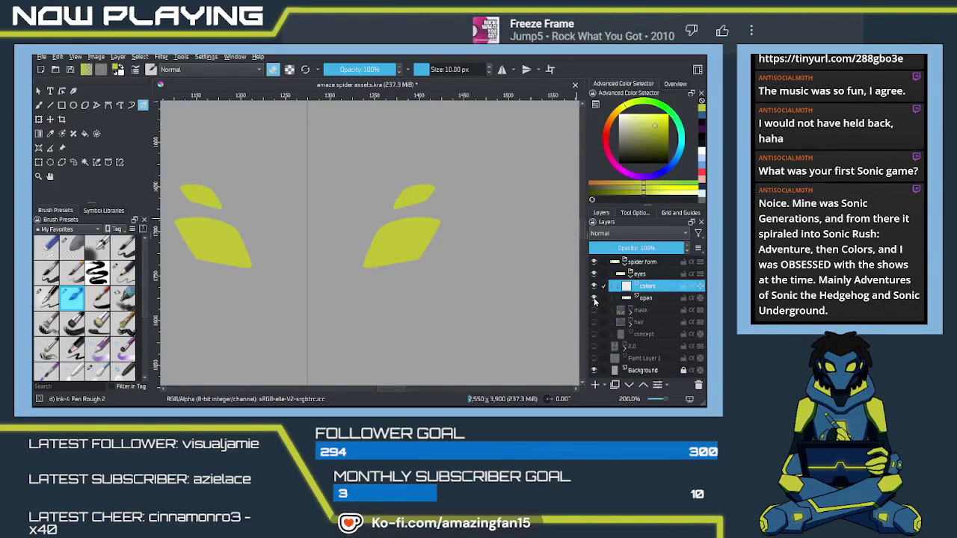
- Fade the open layer to about half opacity and select the colors layer
left_click(652, 299)
left_click_drag(661, 248, 648, 251)
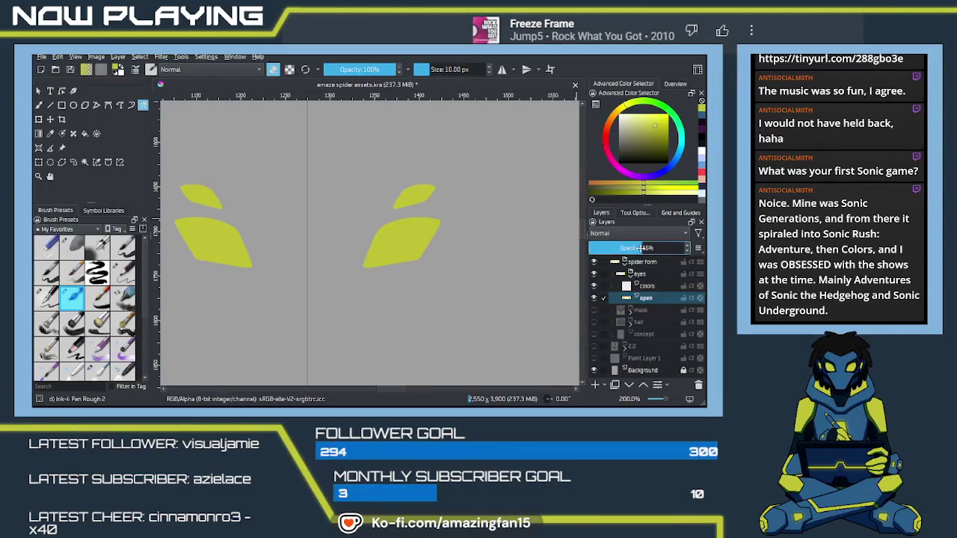
left_click(647, 286)
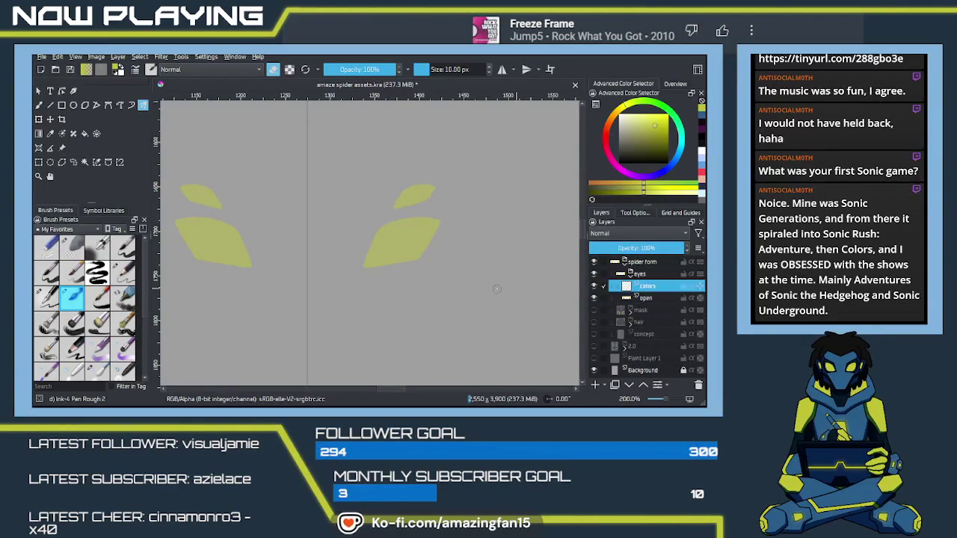
scroll(409, 258, "up", 2)
scroll(409, 258, "up", 1)
scroll(418, 247, "up", 1)
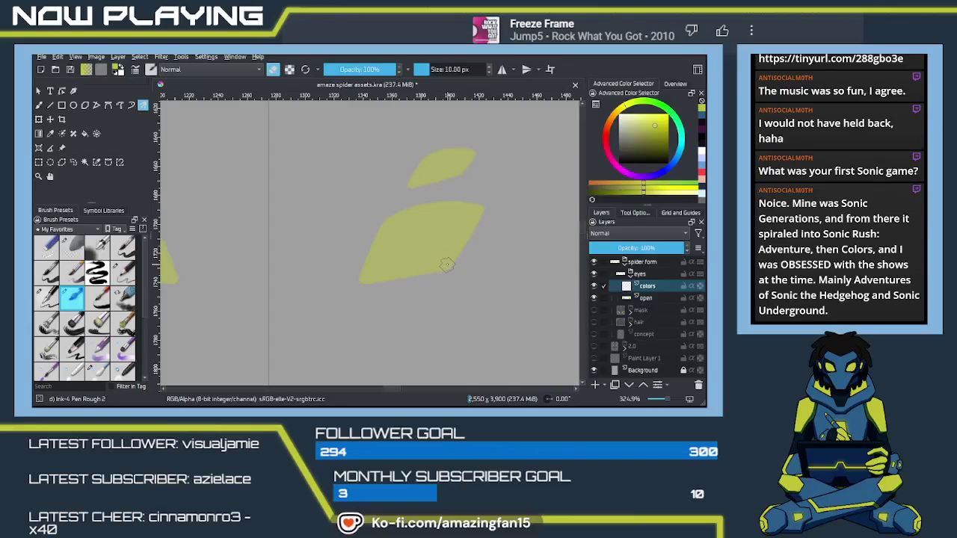
left_click(471, 290)
key("ctrl+z")
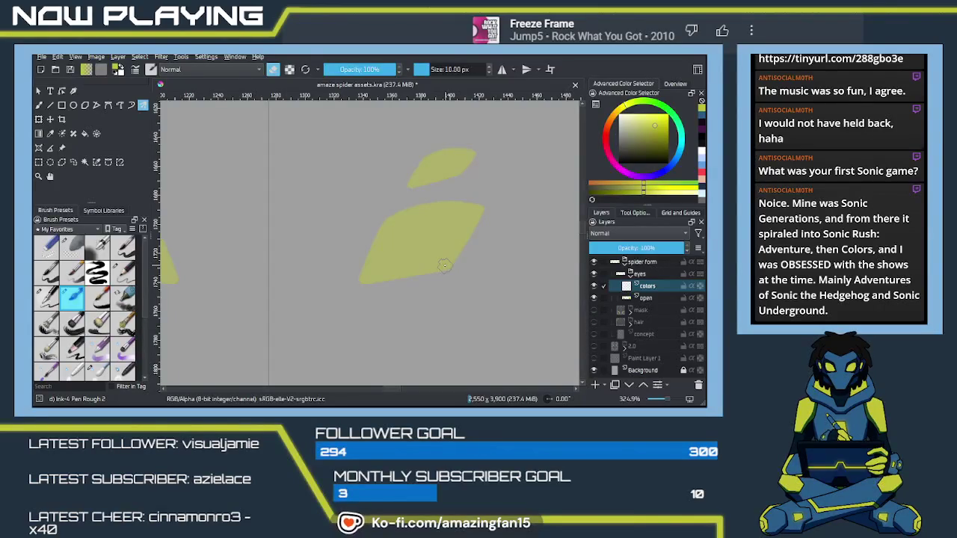
- Rename the colors layer to 'closed' and return the brush to painting
left_click(650, 297)
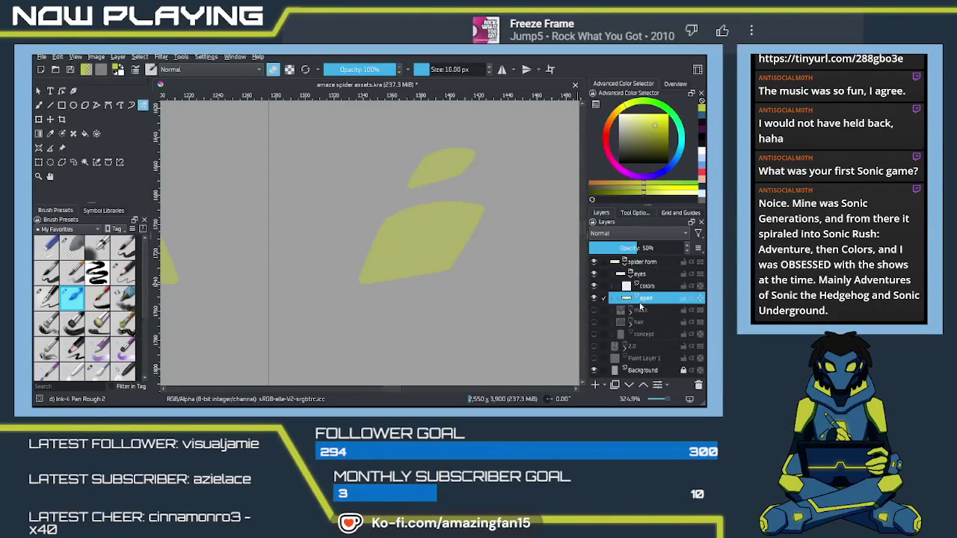
double_click(645, 287)
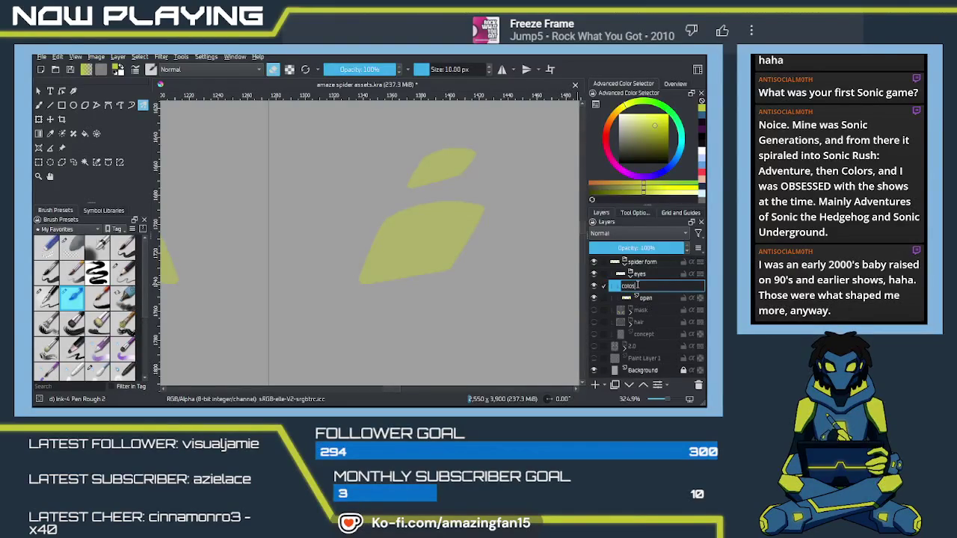
key("BackSpace")
key("BackSpace")
key("BackSpace")
key("BackSpace")
key("BackSpace")
type("losed")
key("Return")
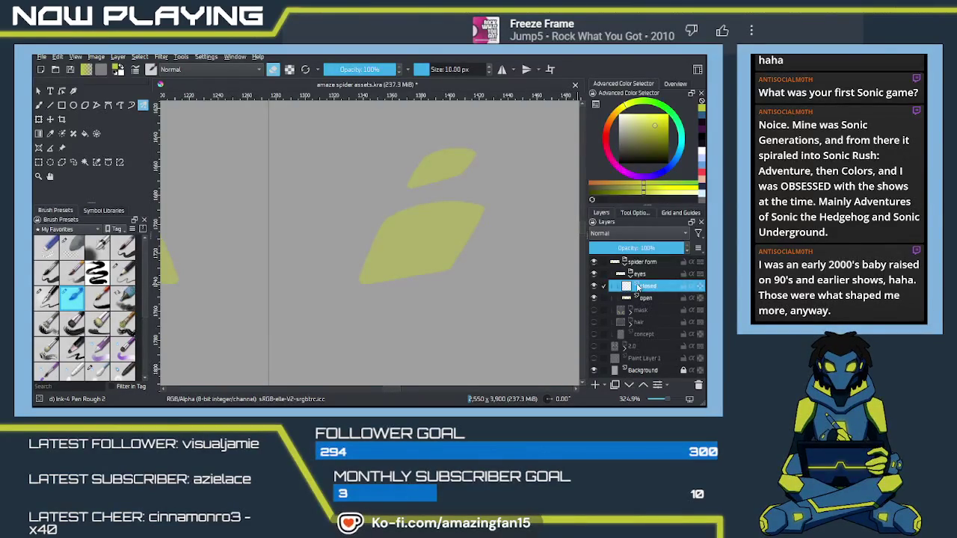
key("e")
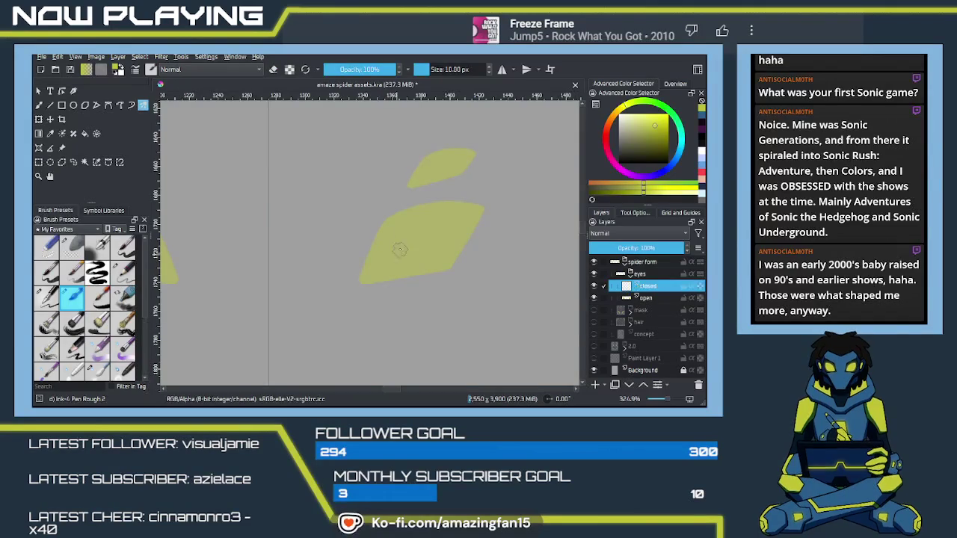
- Paint a yellow diagonal line across the lower leaf eye shape, tip to tip
left_click_drag(481, 209, 417, 232)
key("ctrl+z")
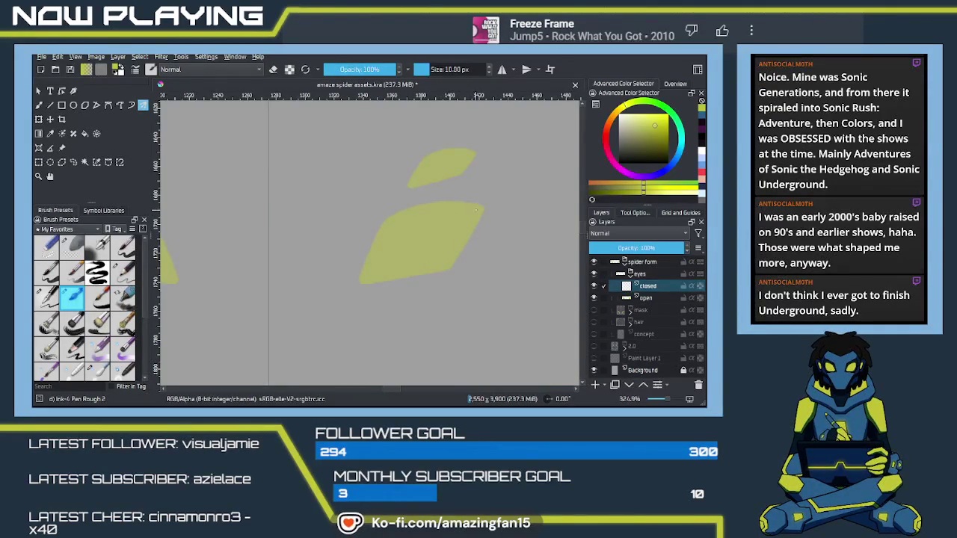
left_click_drag(479, 211, 370, 282)
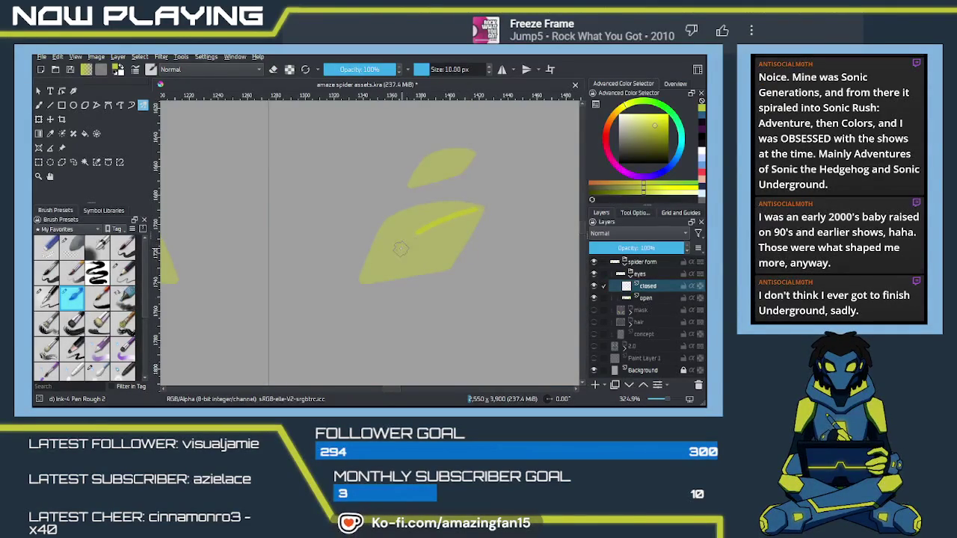
key("ctrl+z")
left_click_drag(479, 210, 378, 268)
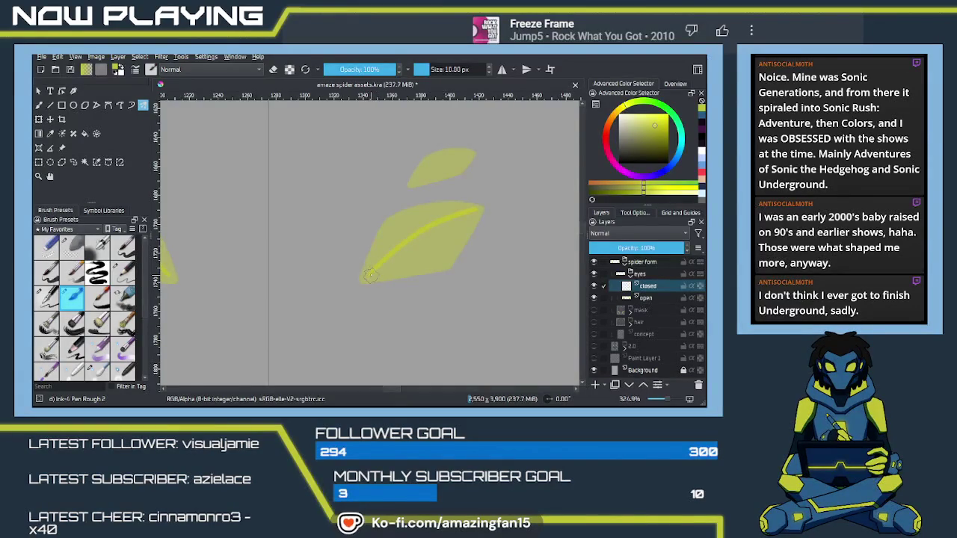
left_click_drag(372, 272, 361, 282)
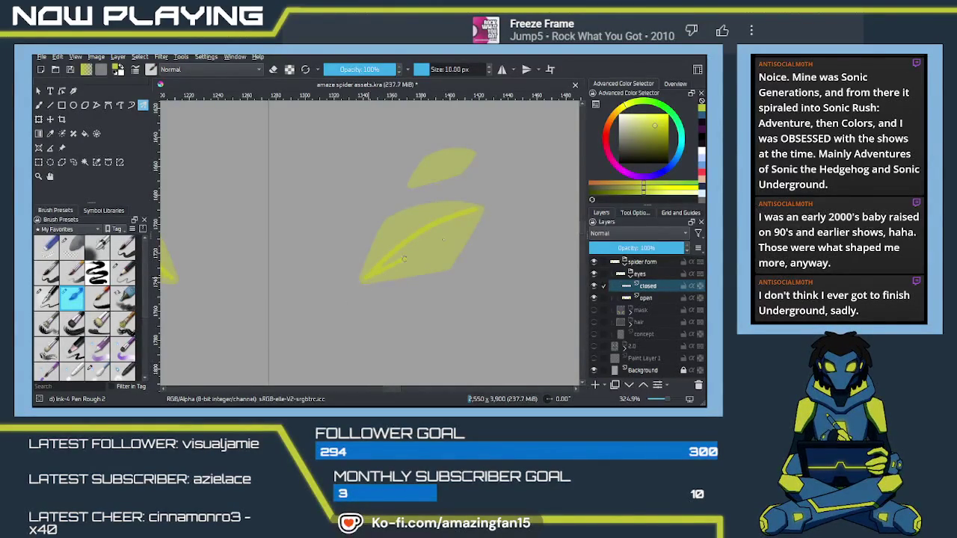
key("ctrl+z")
key("ctrl+z")
left_click_drag(362, 281, 469, 215)
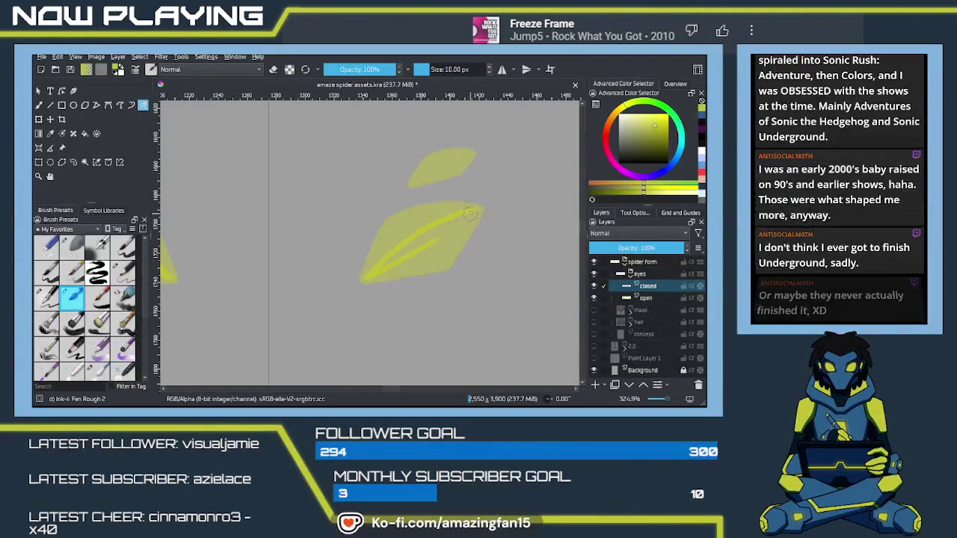
left_click_drag(411, 254, 474, 215)
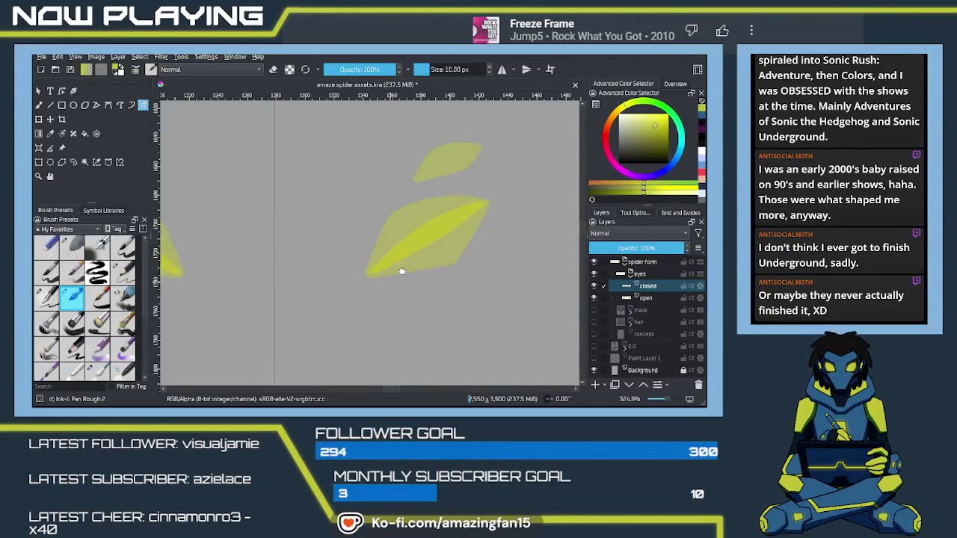
- Paint a yellow line along the upper leaf's lower edge
left_click_drag(391, 279, 441, 259)
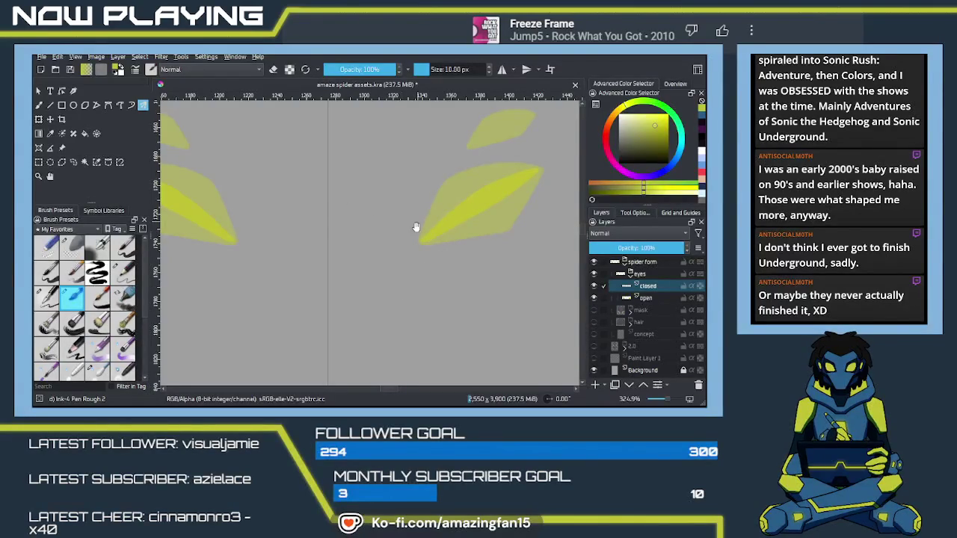
left_click_drag(417, 222, 296, 346)
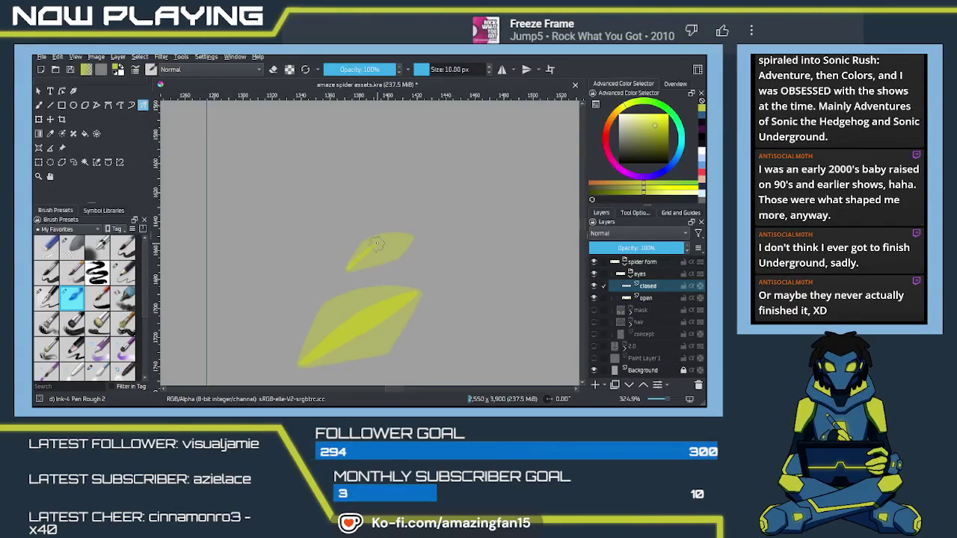
left_click_drag(352, 265, 404, 239)
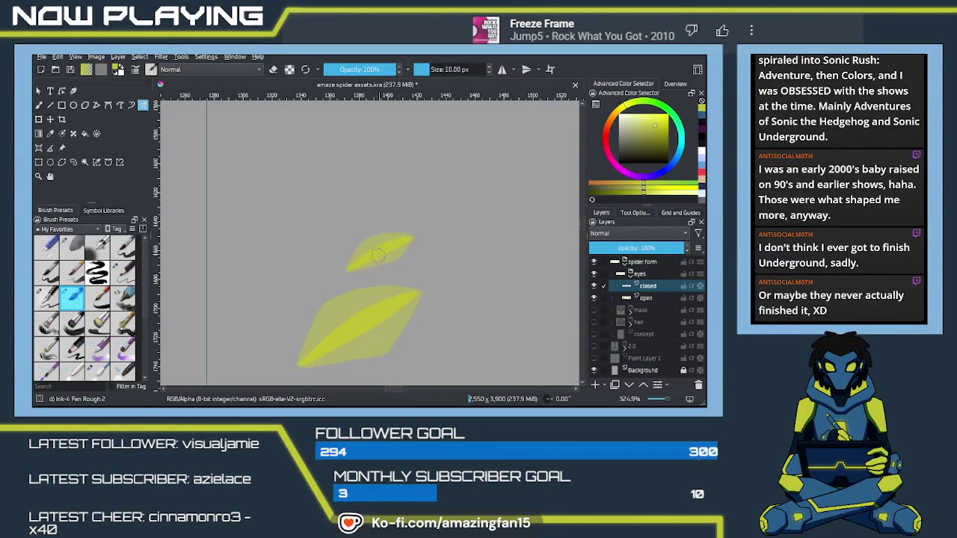
mouse_move(371, 319)
left_mouse_down()
mouse_move(418, 257)
mouse_move(394, 287)
mouse_move(401, 283)
left_mouse_up()
scroll(394, 286, "down", 5)
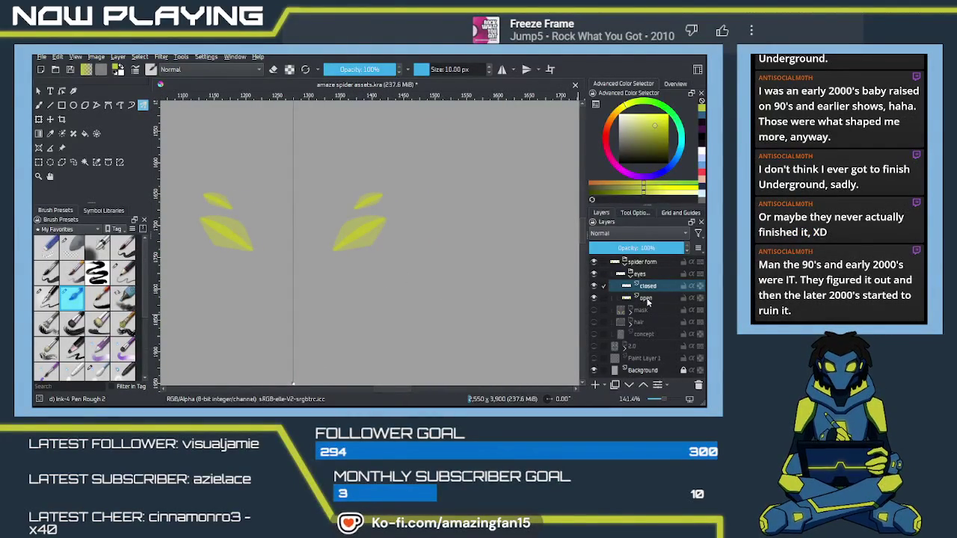
- Duplicate the open layer, move the copy above closed, and name it 'glow'
left_click(619, 298)
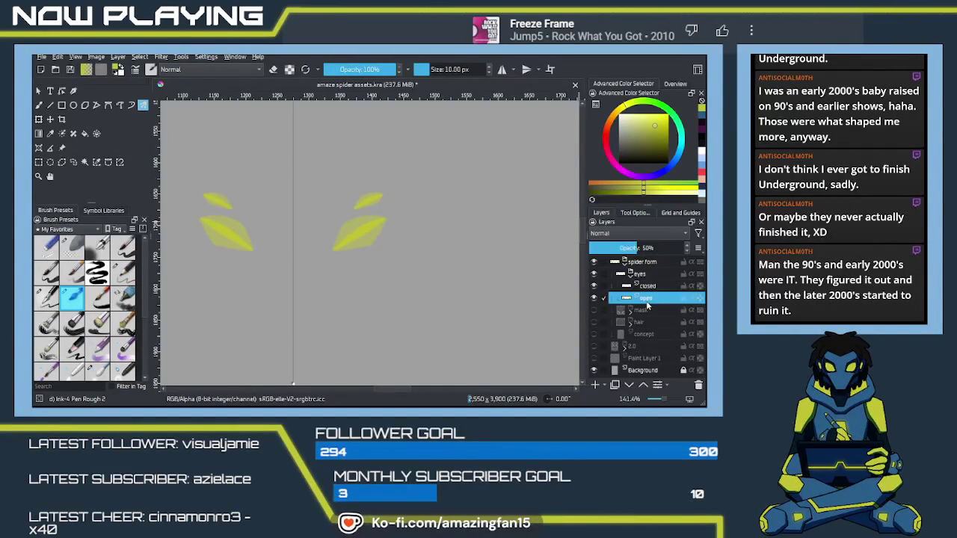
key("ctrl+j")
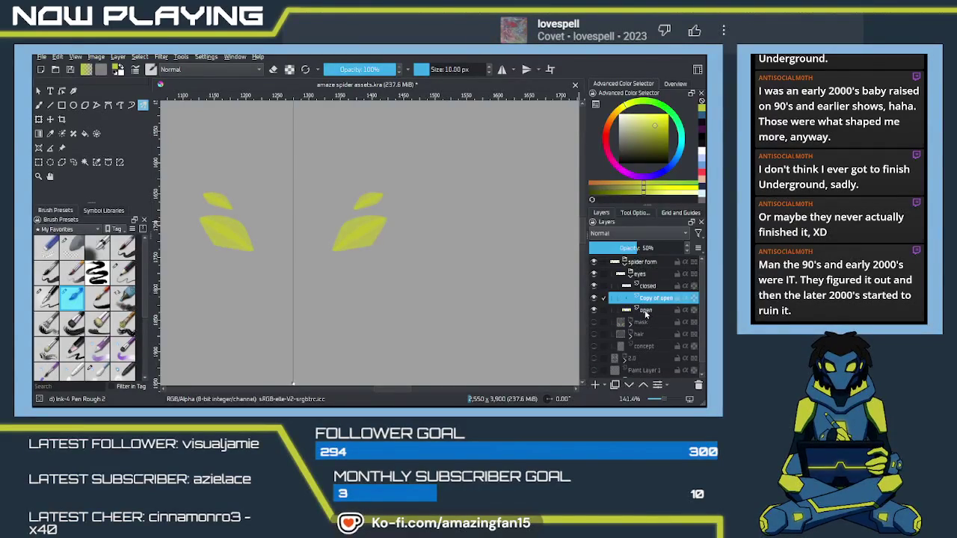
key("ctrl+e")
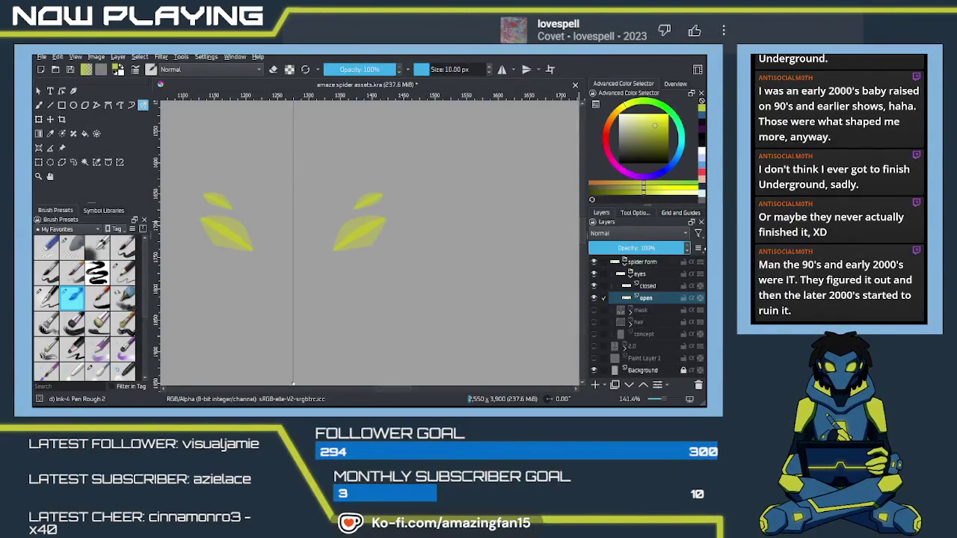
double_click(648, 298)
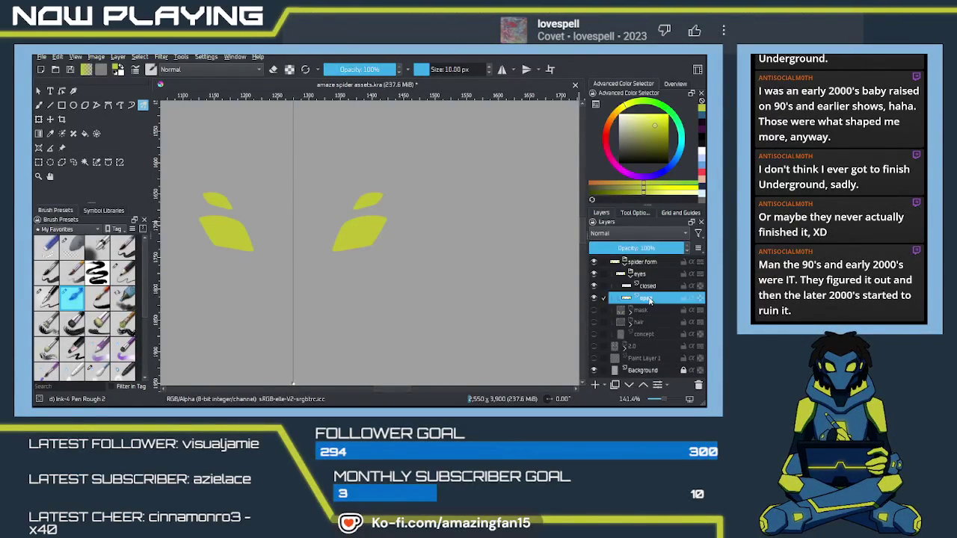
key("ctrl+j")
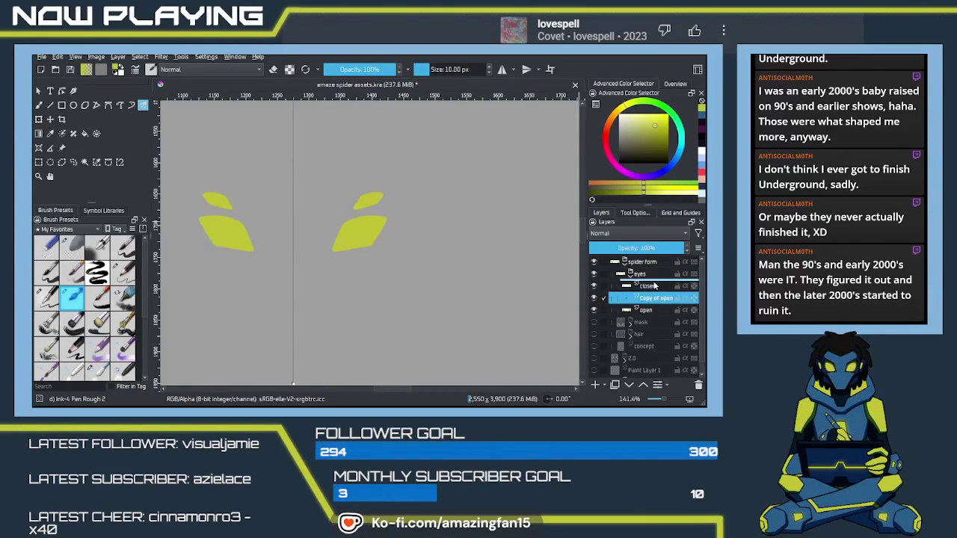
left_click_drag(654, 298, 657, 292)
double_click(656, 287)
type("glow")
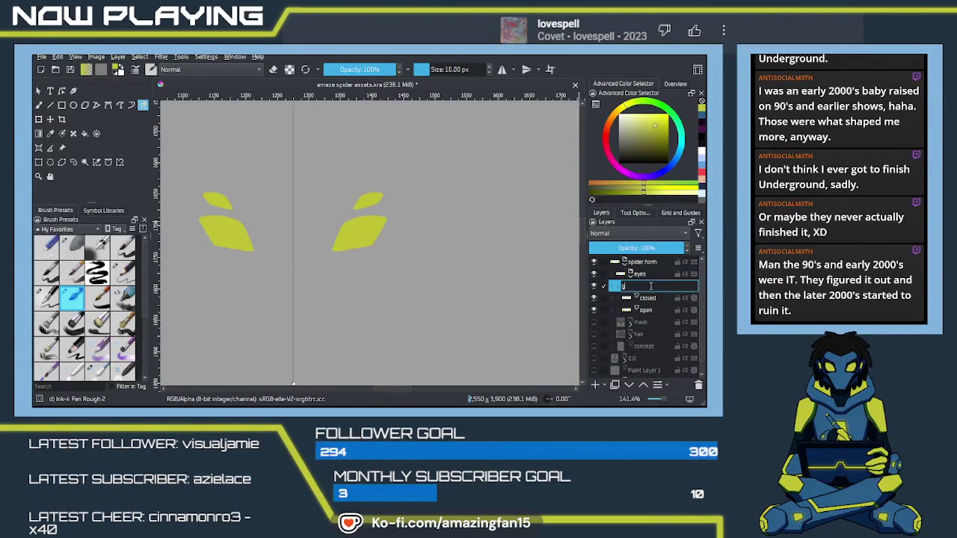
key("Return")
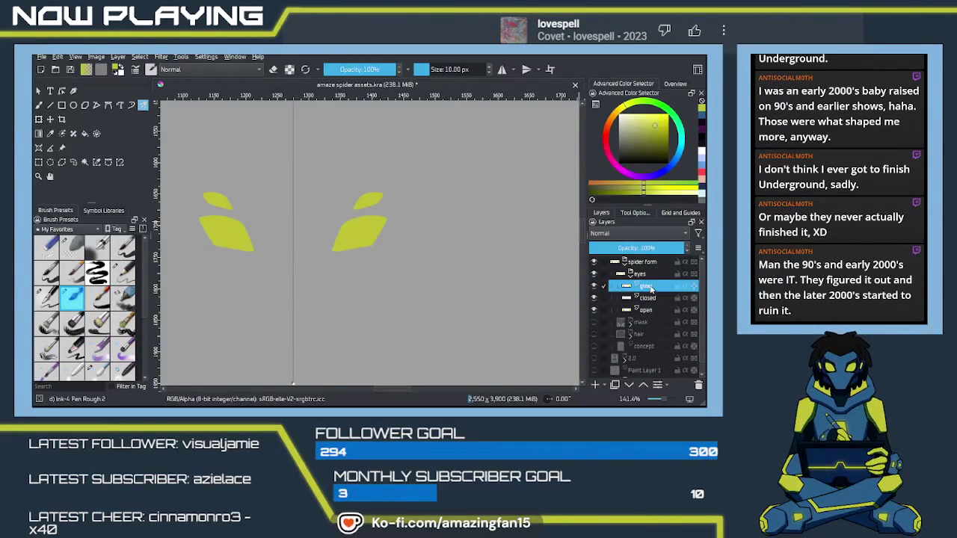
key("minus")
key("minus")
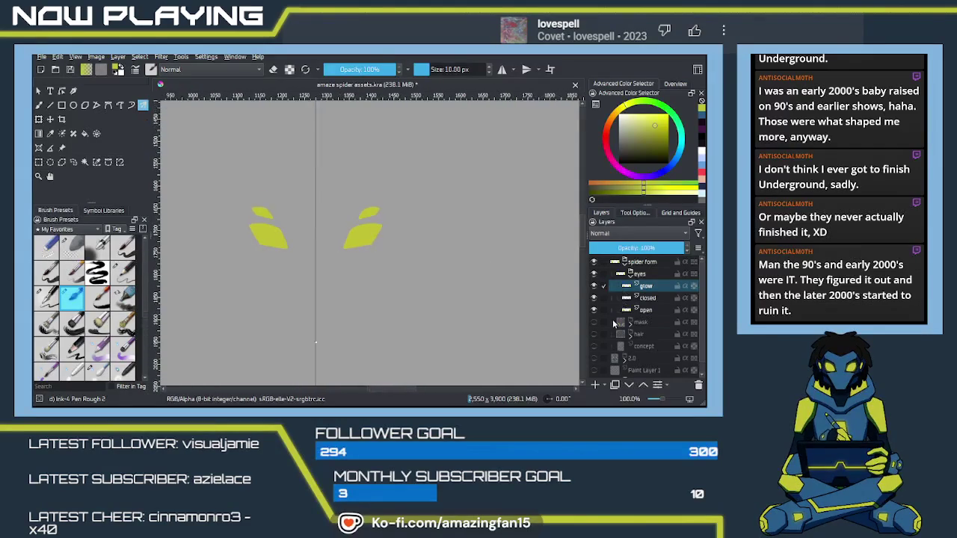
- Make the mask layer visible again beneath the eyes
left_click(594, 323)
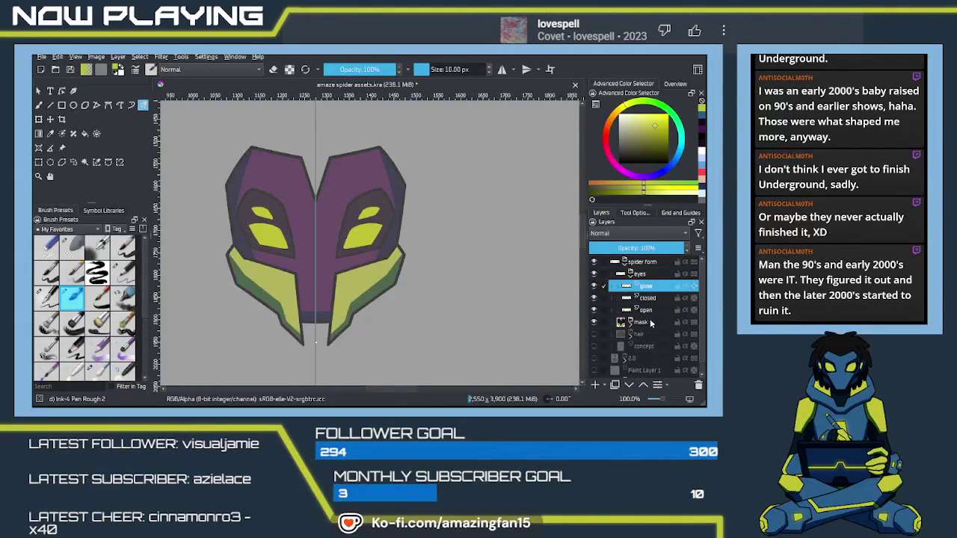
left_click(650, 323)
left_click_drag(639, 248, 692, 247)
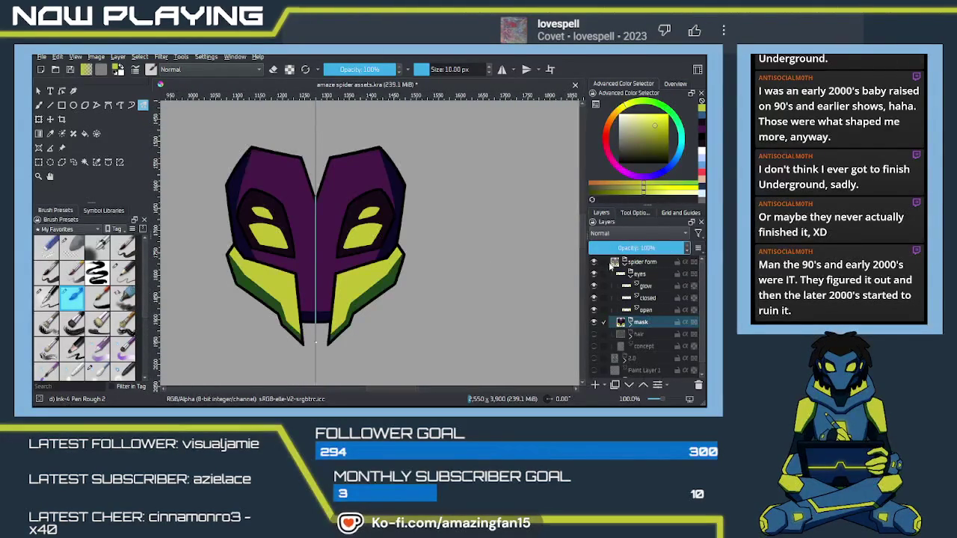
- Select the glow layer, zoom out to the whole mask, and save the document
left_click(662, 287)
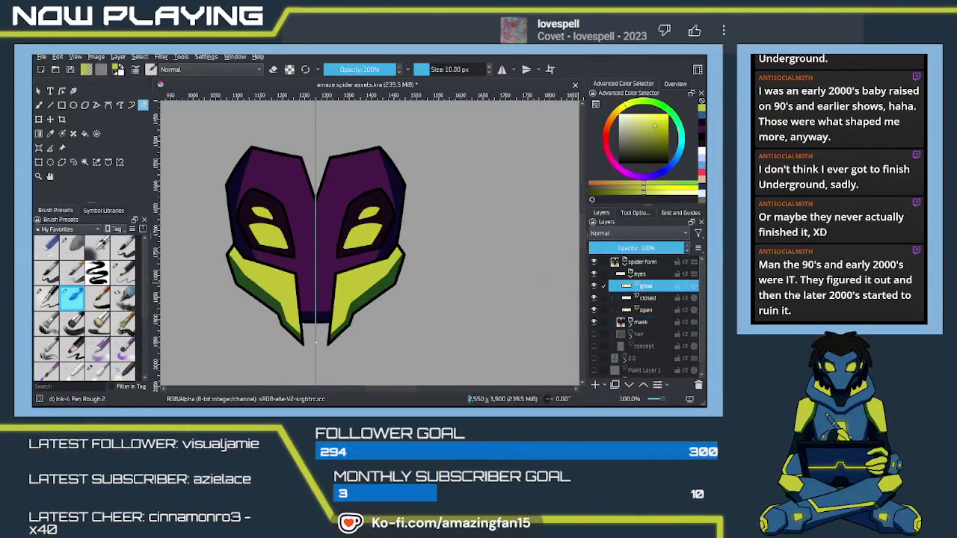
left_click_drag(383, 198, 408, 243)
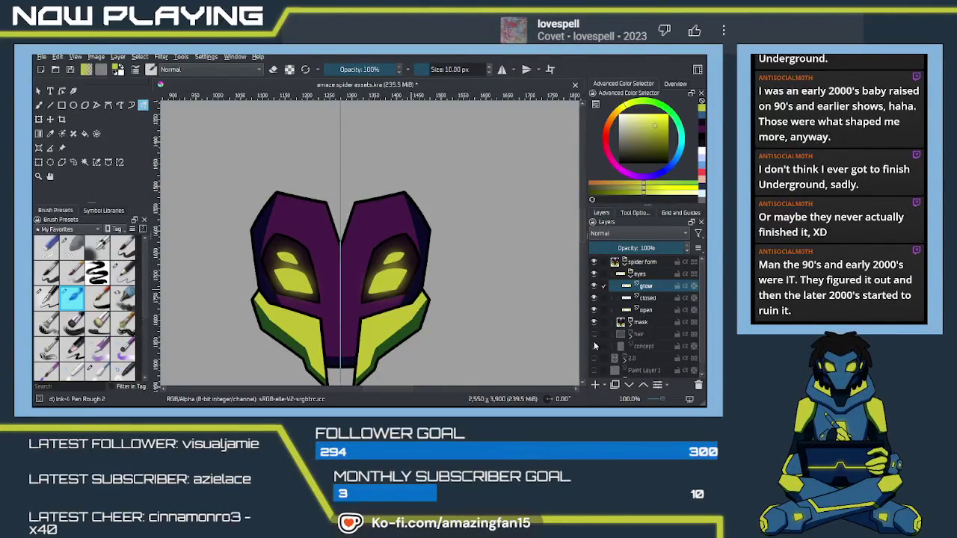
key("minus")
key("minus")
key("minus")
key("minus")
key("minus")
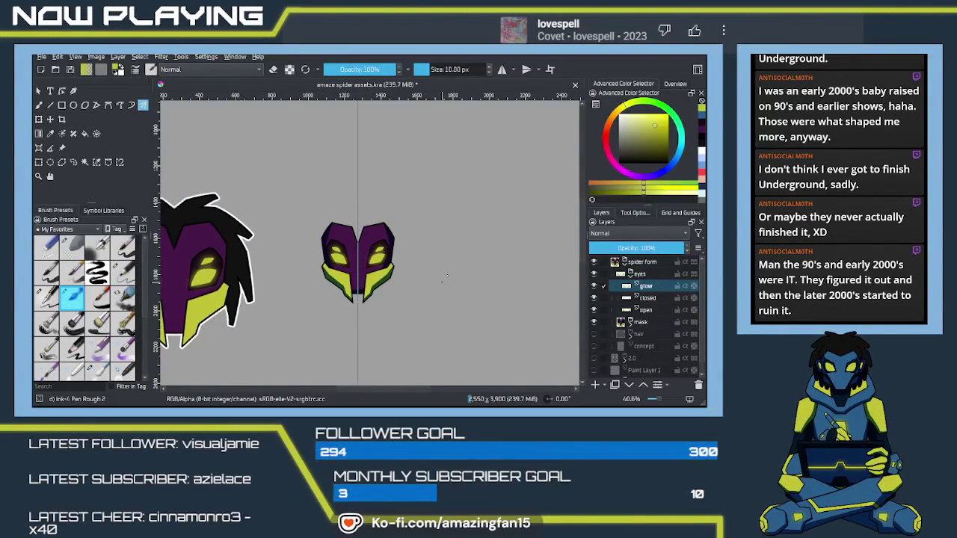
key("ctrl+s")
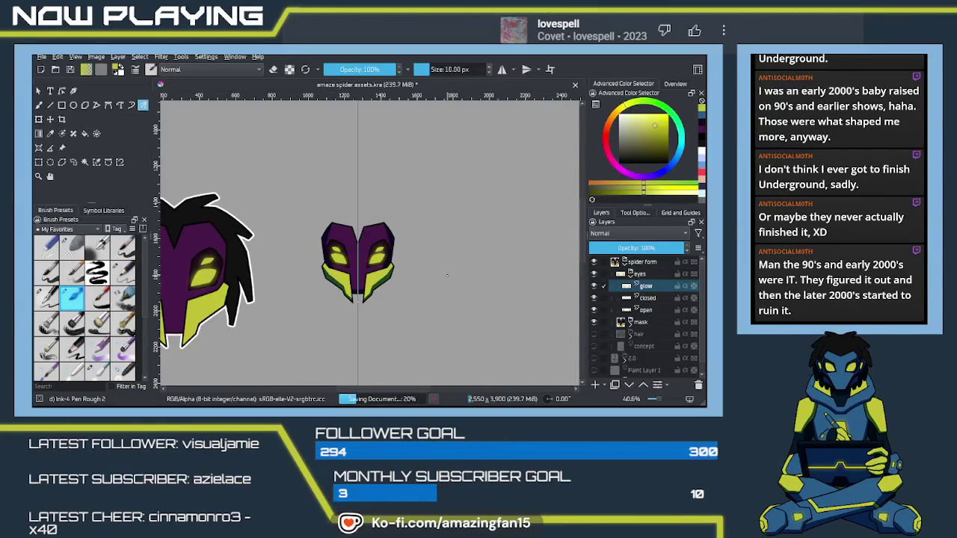
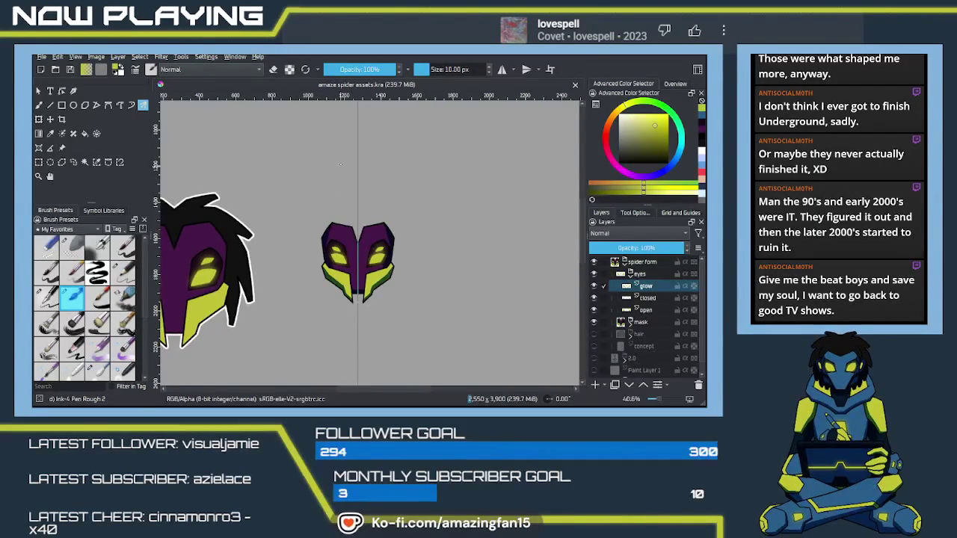
- Collapse the eyes group so its glow, closed and open layers are hidden in the Layers docker
left_click_drag(425, 277, 390, 219)
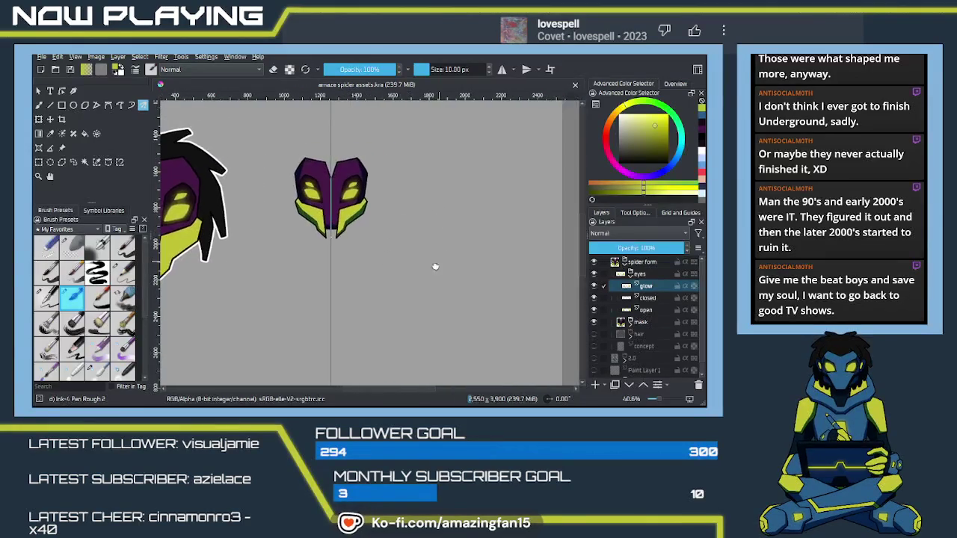
left_click(631, 275)
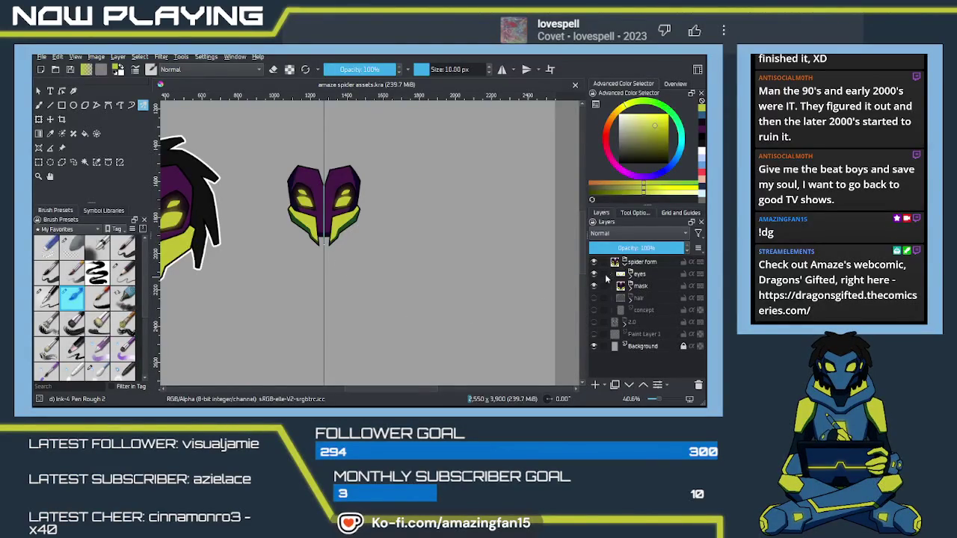
- Hide the eyes and small mask layers, keep the spider form visible, and make concept active
left_click(594, 274)
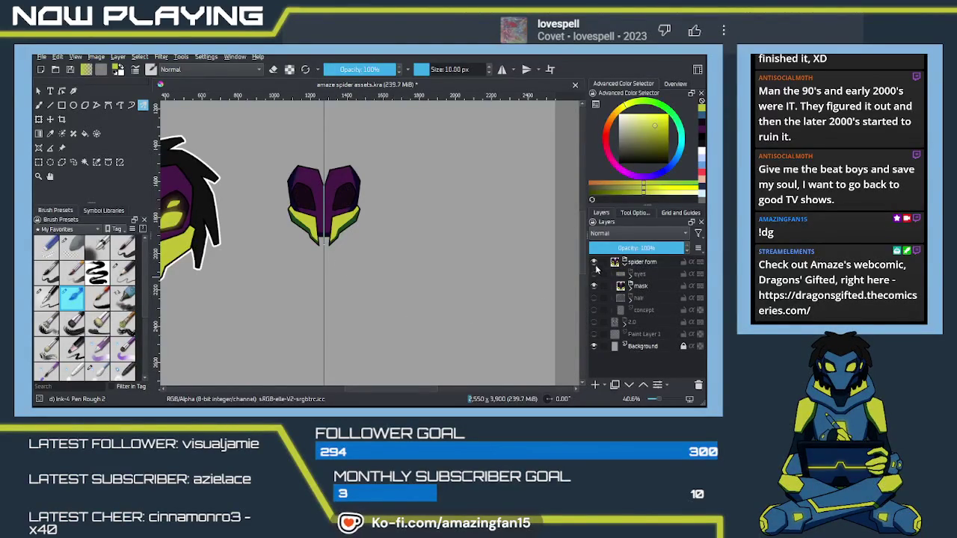
left_click(594, 262)
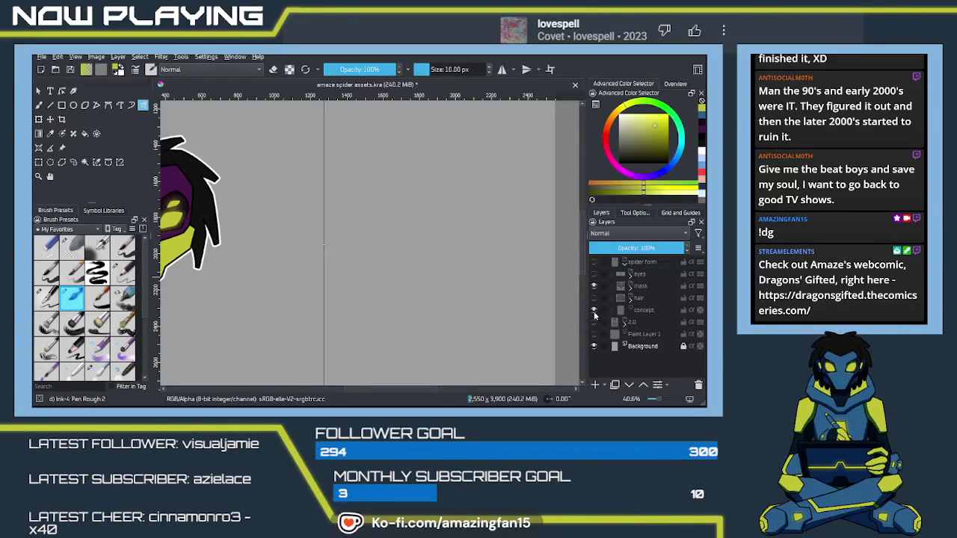
left_click(639, 312)
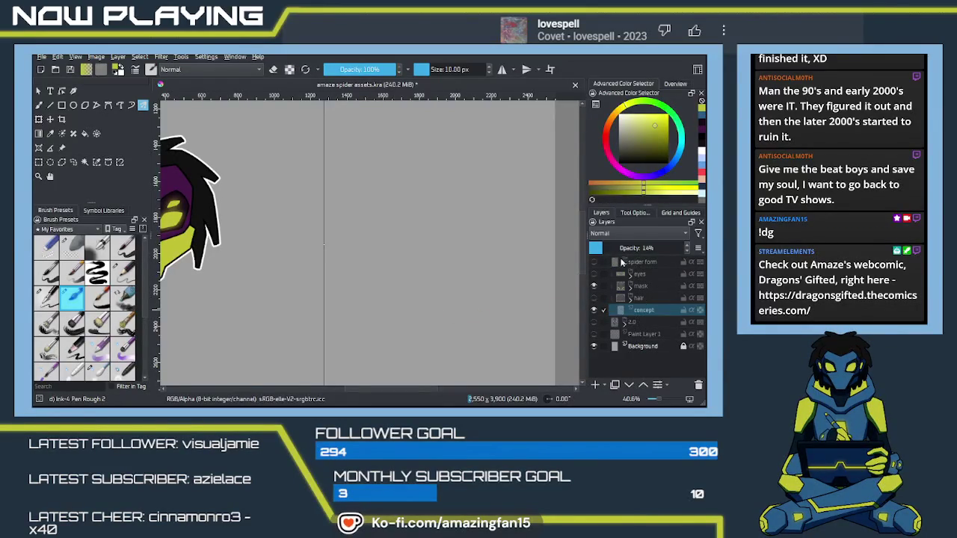
key("minus")
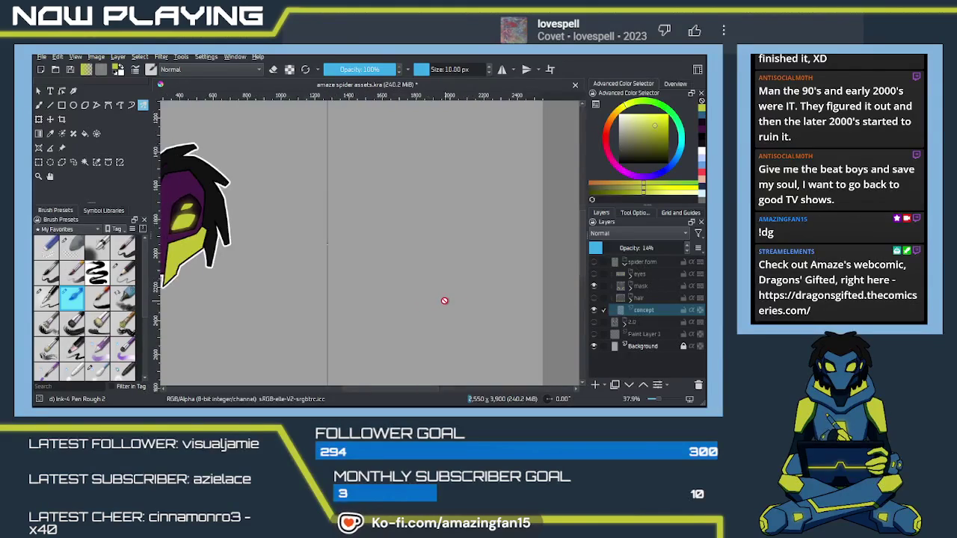
key("minus")
key("minus")
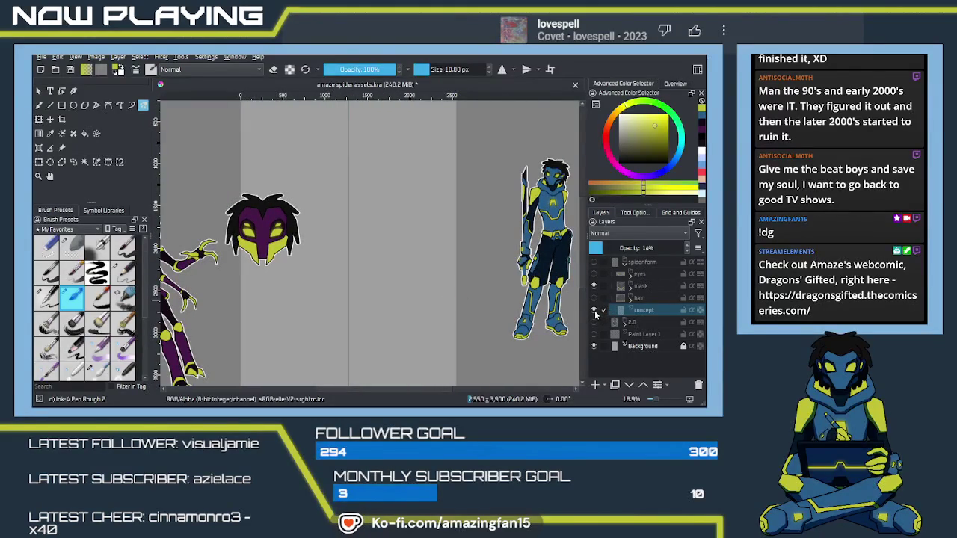
left_click(596, 312)
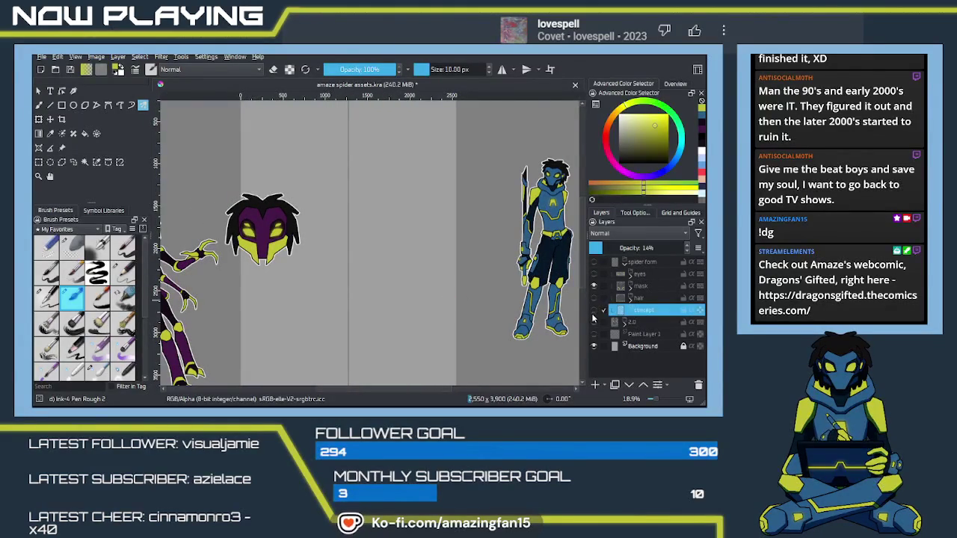
left_click(594, 262)
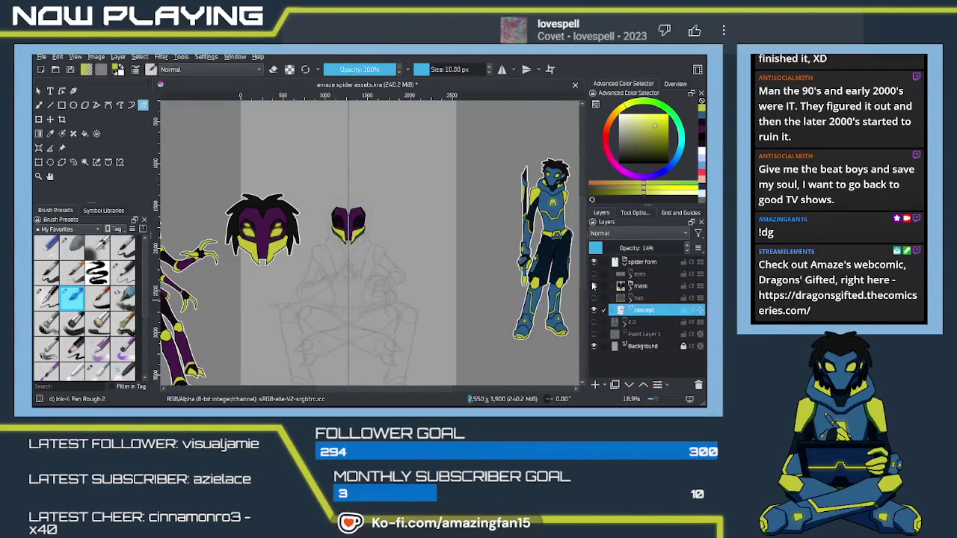
left_click(594, 287)
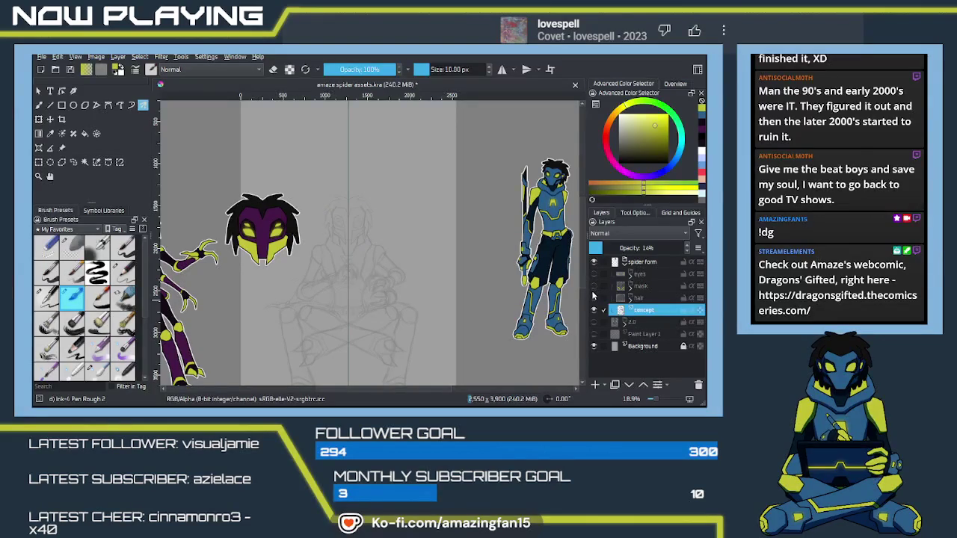
- Frame the spider head and seated sketch, and add a new paint layer above concept
left_click_drag(348, 320, 436, 276)
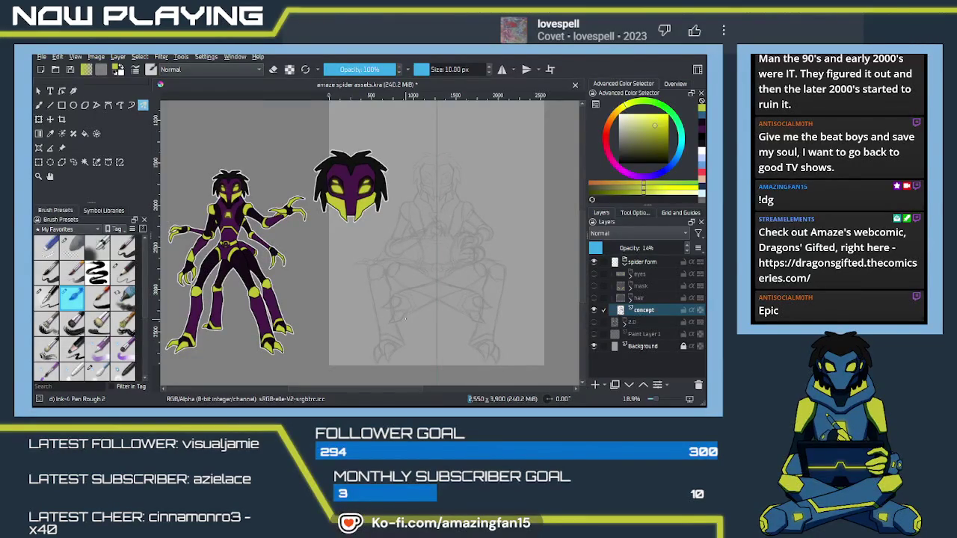
scroll(406, 318, "up", 1)
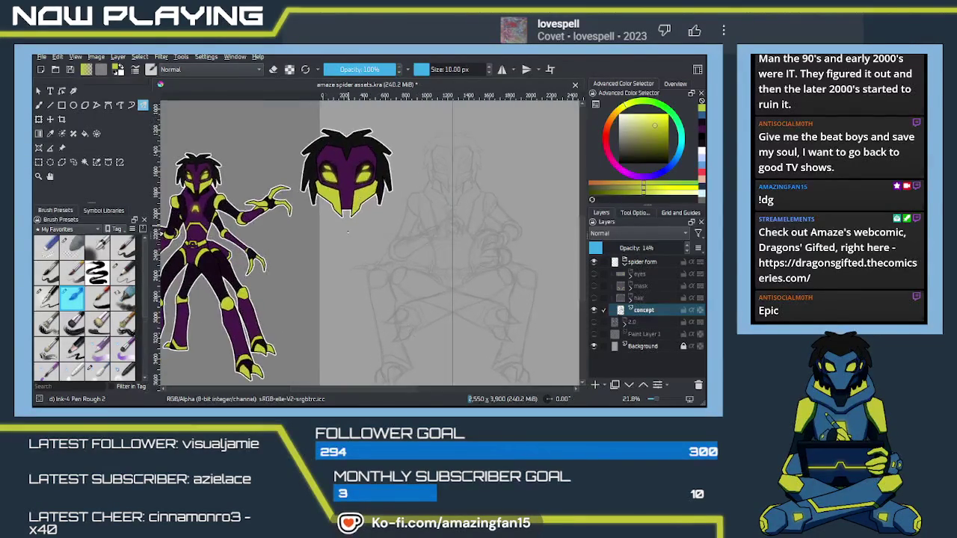
scroll(404, 306, "up", 1)
scroll(403, 295, "up", 1)
scroll(402, 282, "up", 1)
left_click_drag(402, 281, 440, 287)
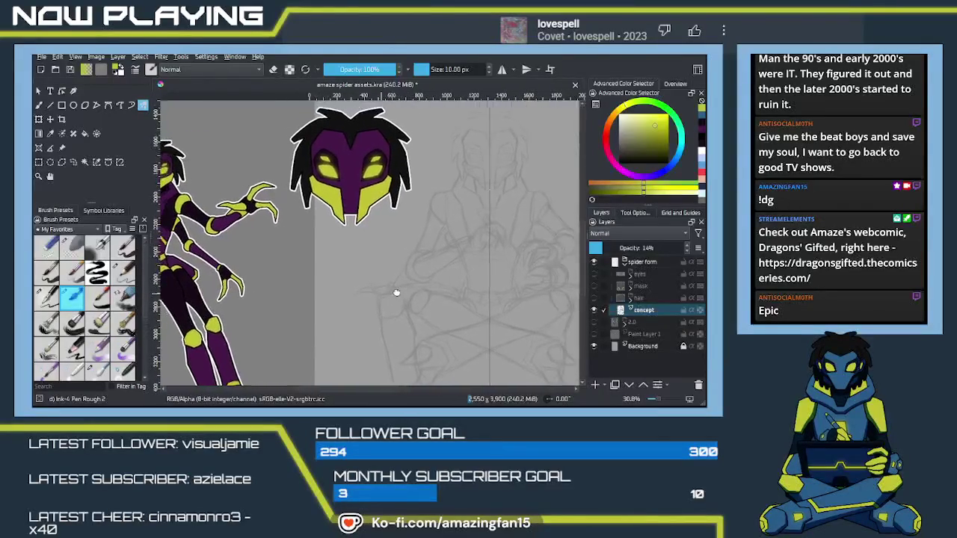
left_click_drag(433, 286, 296, 305)
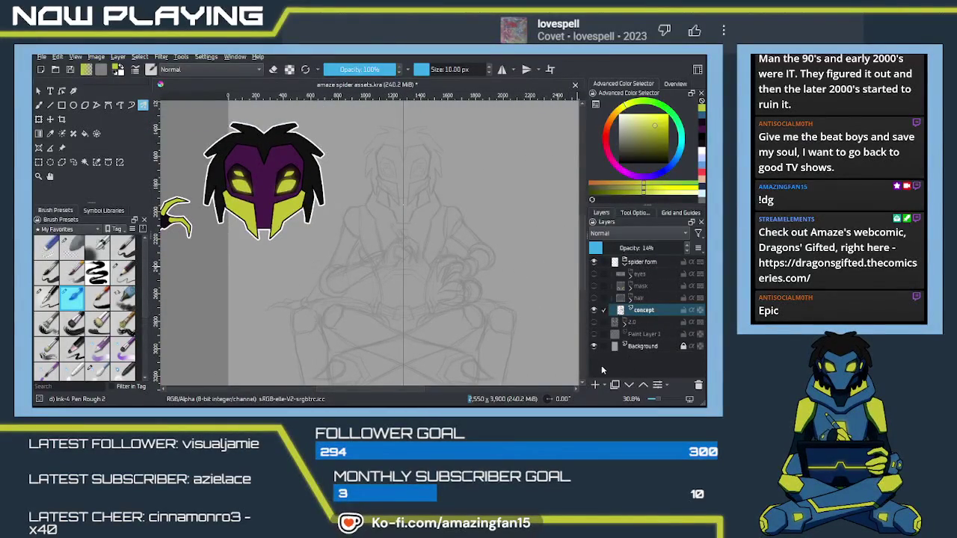
left_click(596, 387)
- Rename the new layer to 'sketch'
double_click(634, 309)
type("sketch")
key("Return")
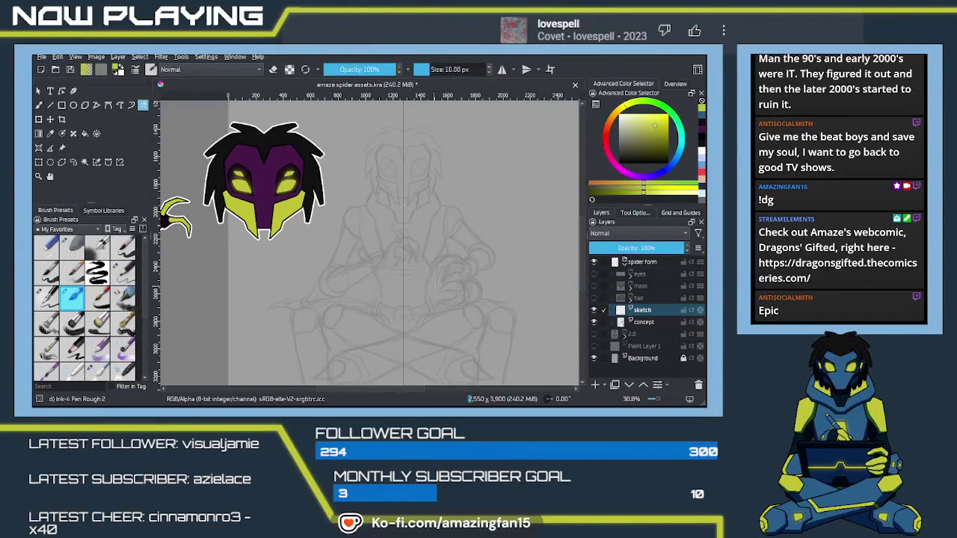
- Reposition the view on the spider head and reset the painting colour to black
scroll(408, 288, "left", 10)
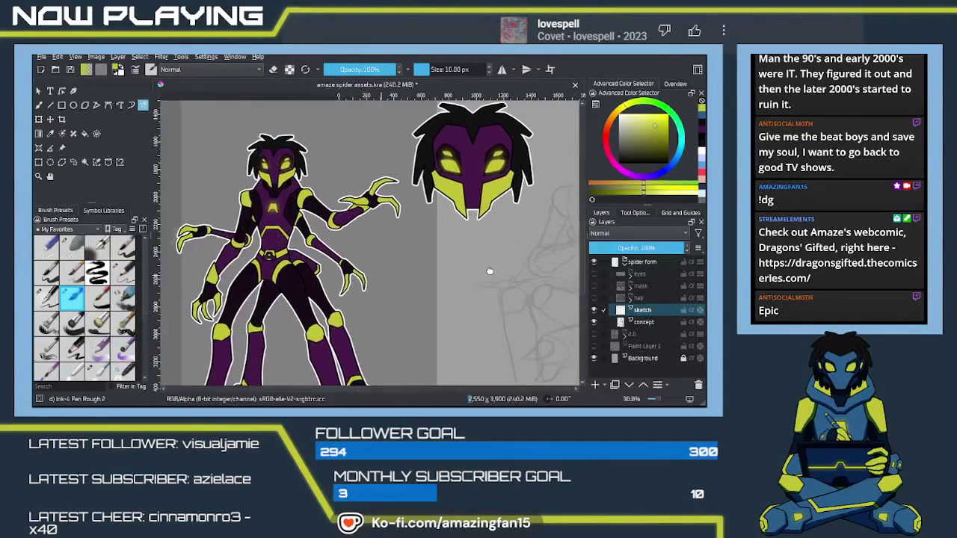
scroll(407, 276, "right", 2)
scroll(389, 288, "right", 5)
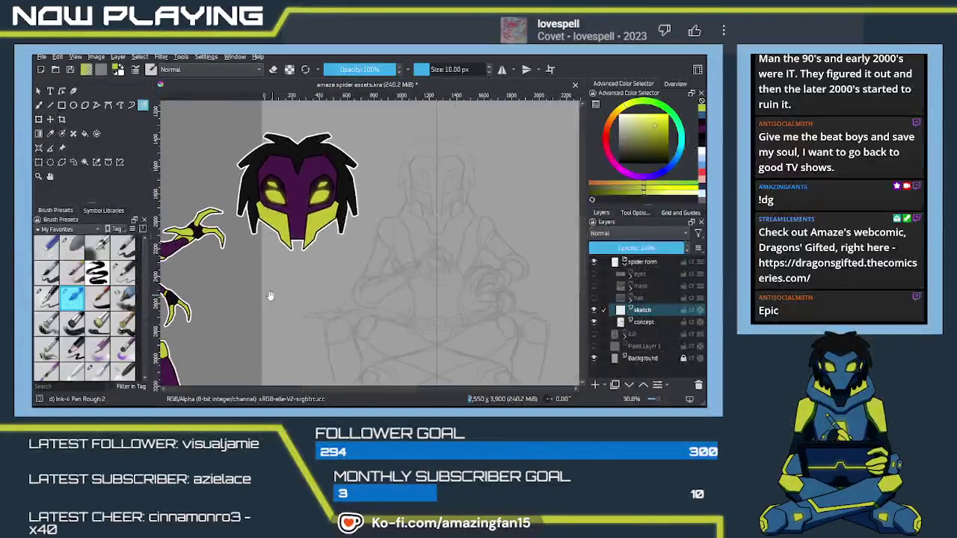
scroll(373, 235, "down", 5)
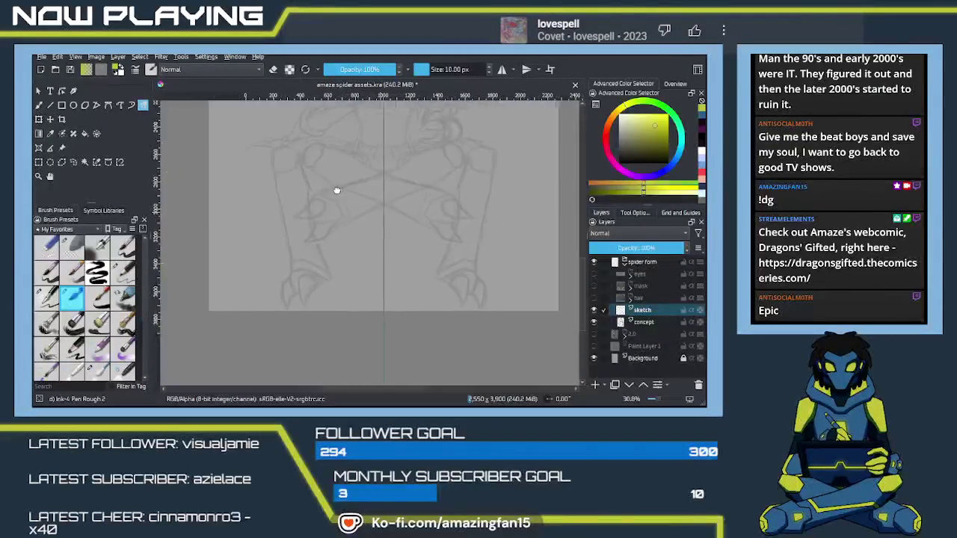
scroll(347, 209, "right", 2)
mouse_move(399, 259)
left_mouse_down()
mouse_move(421, 220)
mouse_move(365, 220)
mouse_move(377, 298)
mouse_move(377, 262)
mouse_move(378, 273)
mouse_move(384, 252)
mouse_move(395, 252)
mouse_move(373, 271)
left_mouse_up()
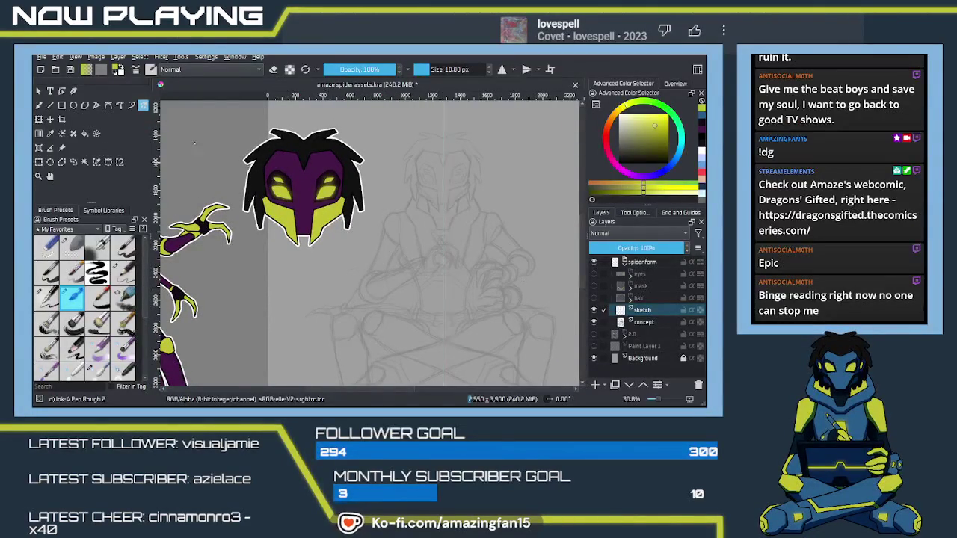
left_click(115, 74)
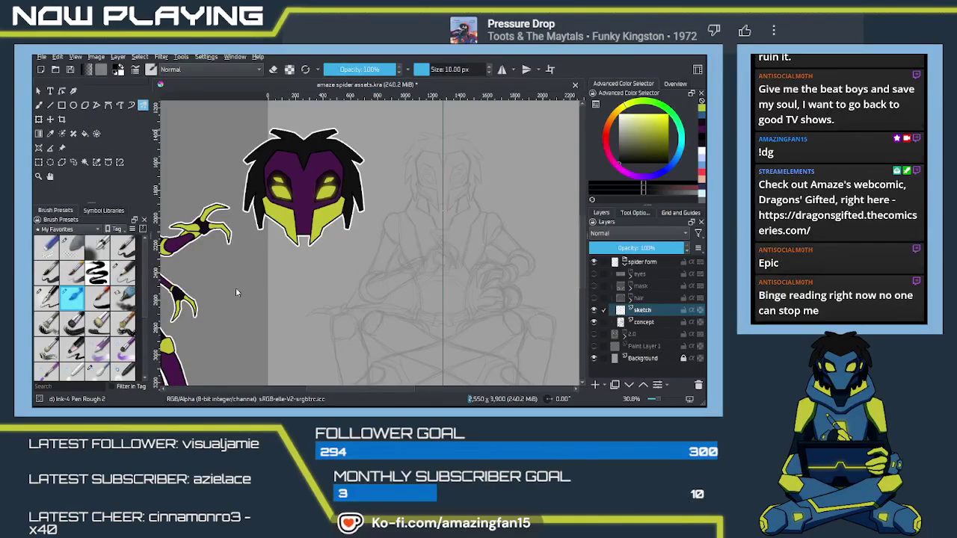
- With the mirrored pencil, draw the chest diagonals joined by a top arc
key("slash")
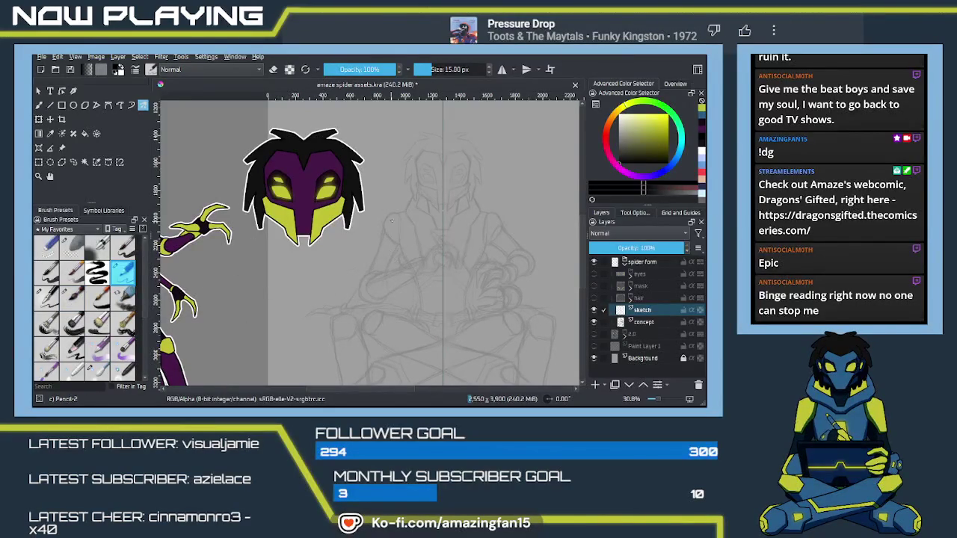
scroll(437, 210, "up", 1)
mouse_move(437, 224)
left_mouse_down()
mouse_move(390, 257)
mouse_move(412, 268)
left_mouse_up()
left_click_drag(390, 183, 387, 192)
key("ctrl+z")
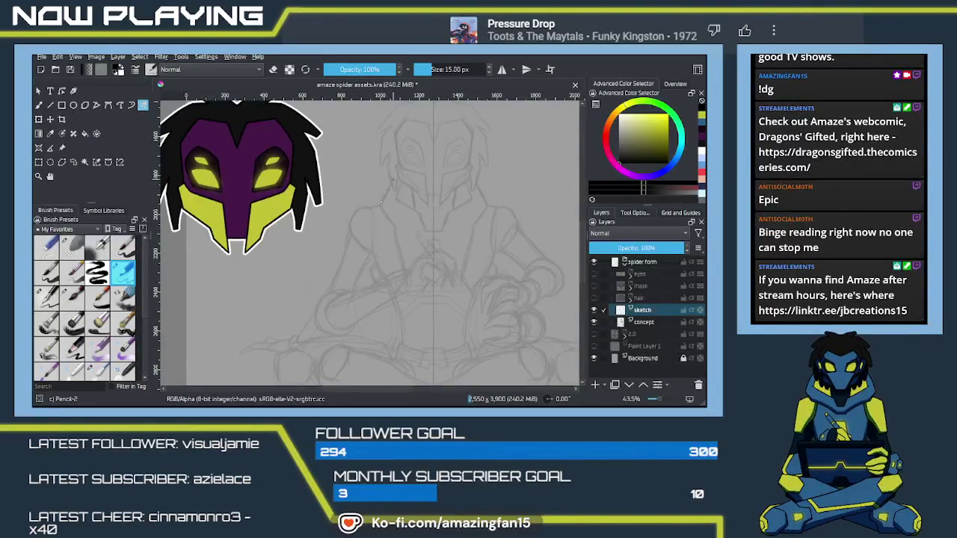
key("ctrl+z")
left_click_drag(392, 175, 382, 202)
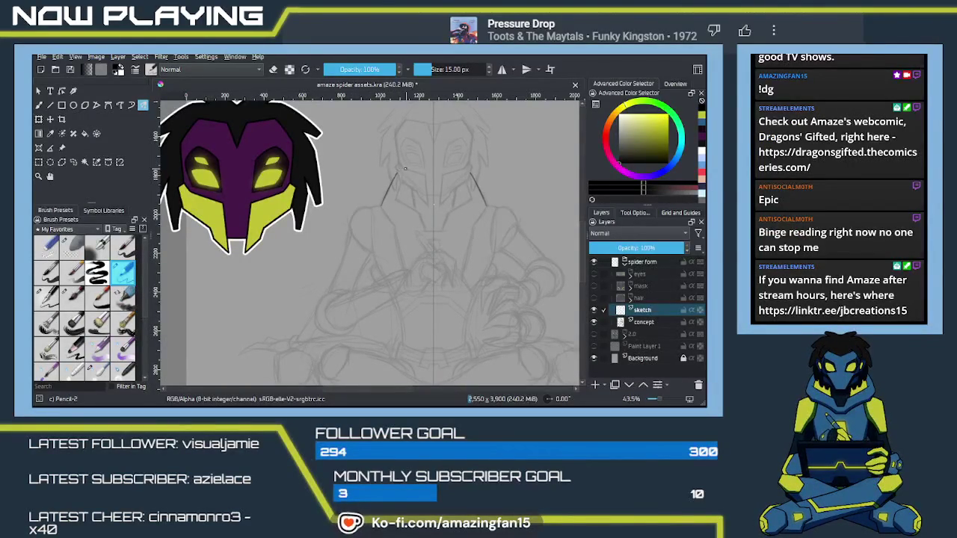
key("ctrl+z")
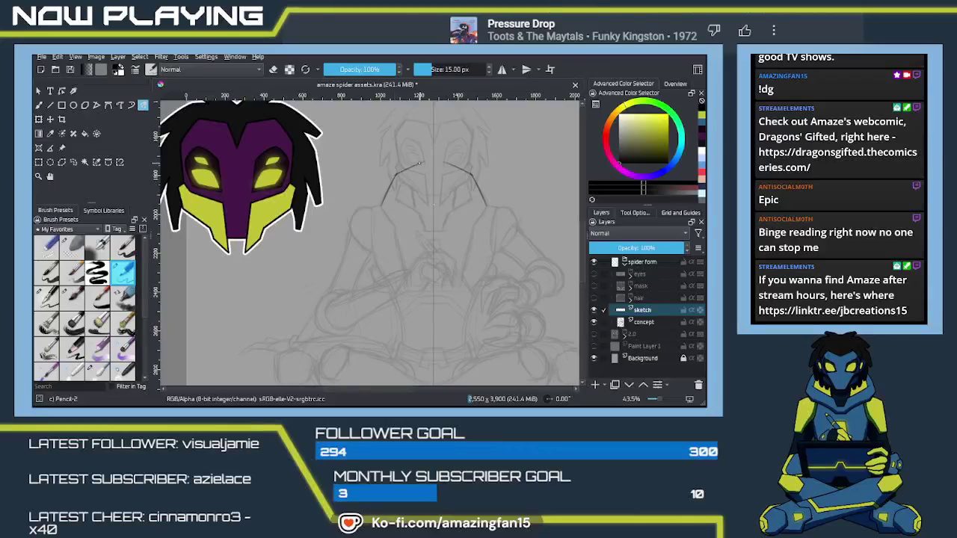
left_click_drag(421, 162, 445, 161)
mouse_move(445, 169)
left_mouse_down()
mouse_move(463, 178)
mouse_move(406, 178)
left_mouse_up()
key("ctrl+z")
key("ctrl+z")
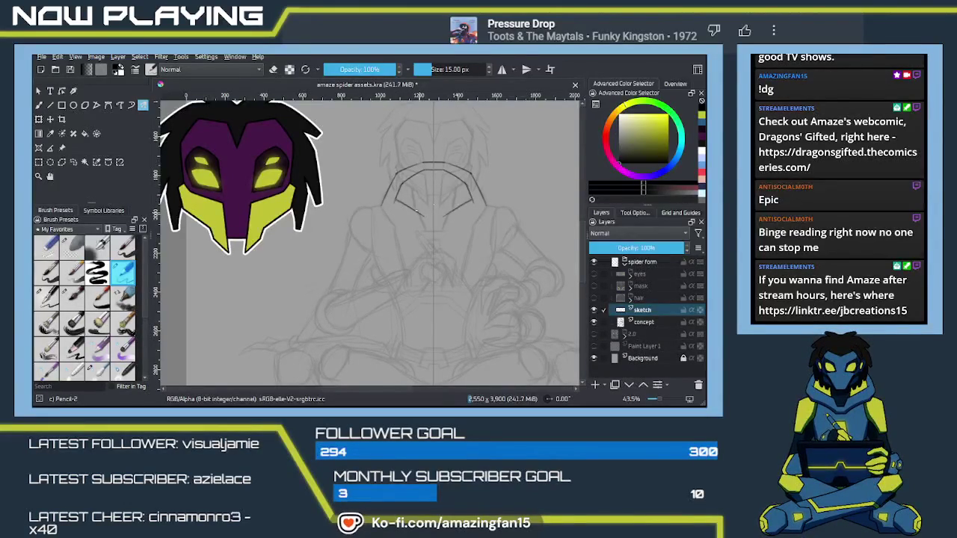
left_click_drag(397, 199, 418, 214)
- Extend the collar's side lines downward and darken the diagonal chest lines
mouse_move(239, 243)
left_mouse_down()
mouse_move(533, 243)
mouse_move(346, 265)
left_mouse_up()
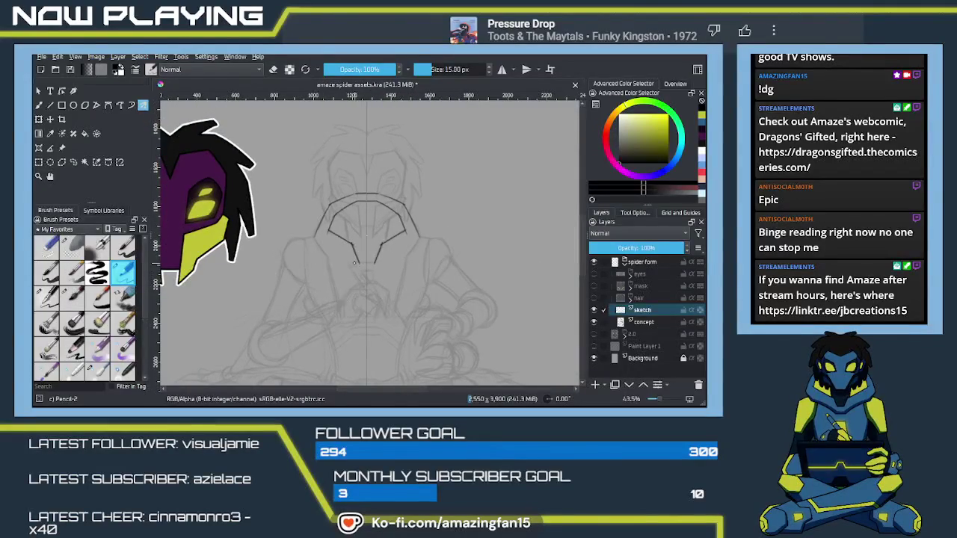
scroll(345, 265, "up", 3)
scroll(352, 264, "up", 2)
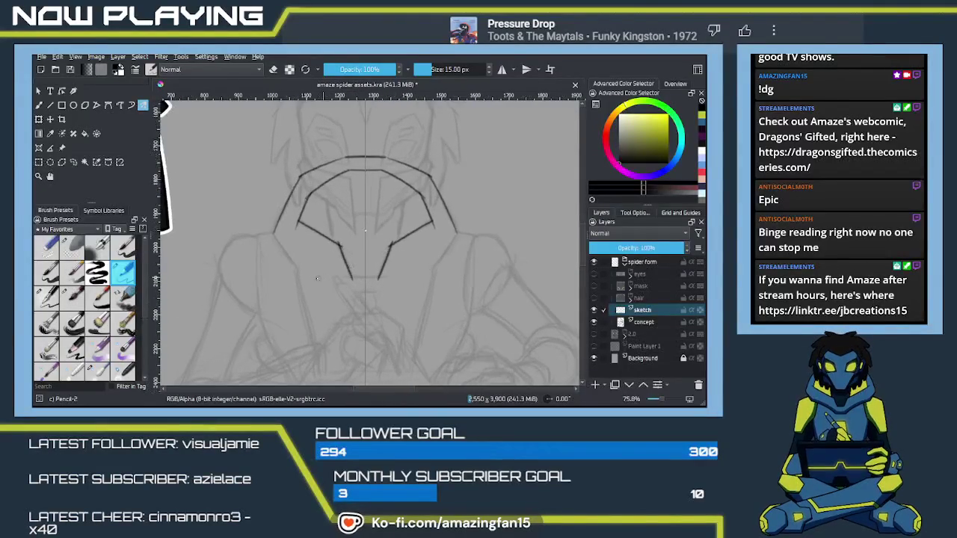
left_click_drag(278, 241, 298, 259)
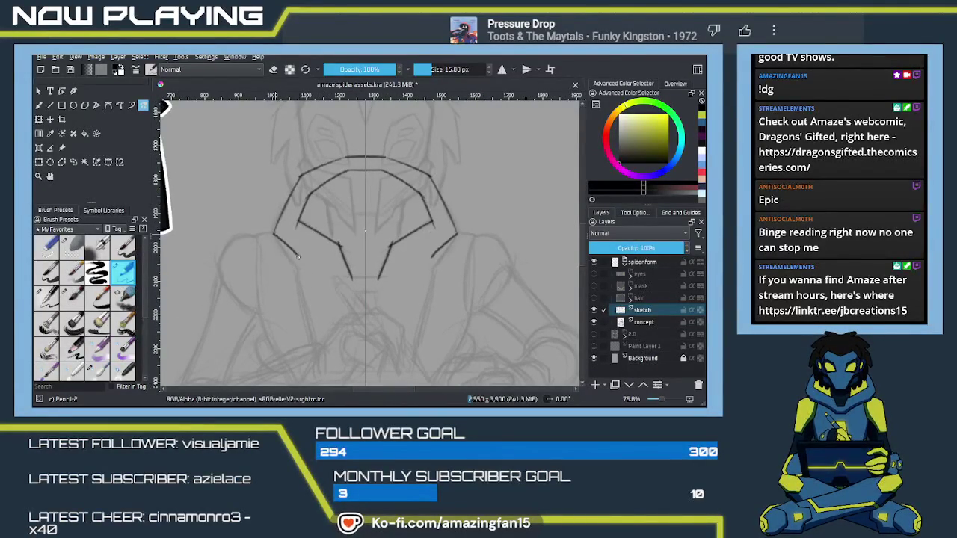
- Draw long mirrored side lines down the torso, redrawing until they sit right
left_click_drag(315, 293, 318, 261)
left_click_drag(302, 223, 318, 317)
scroll(316, 284, "down", 2)
scroll(316, 274, "down", 3)
key("ctrl+z")
left_click_drag(302, 133, 316, 259)
key("ctrl+z")
left_click_drag(303, 134, 318, 253)
key("ctrl+z")
key("ctrl+z")
left_click_drag(303, 133, 317, 258)
key("ctrl+z")
left_click_drag(303, 135, 316, 238)
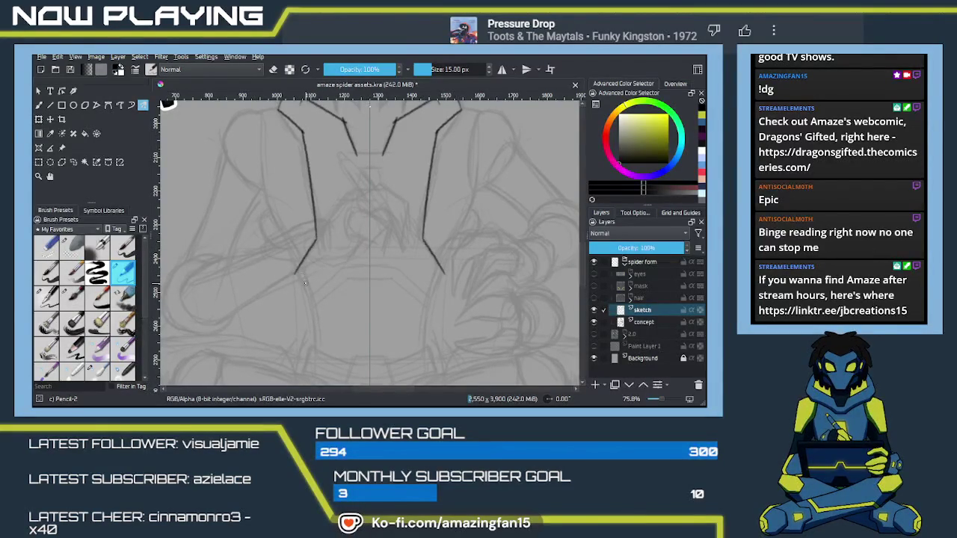
- Undo the stray strokes and redraw the lower sides angling inward at the waist
mouse_move(337, 294)
left_mouse_down()
mouse_move(314, 249)
mouse_move(333, 225)
left_mouse_up()
key("ctrl+z")
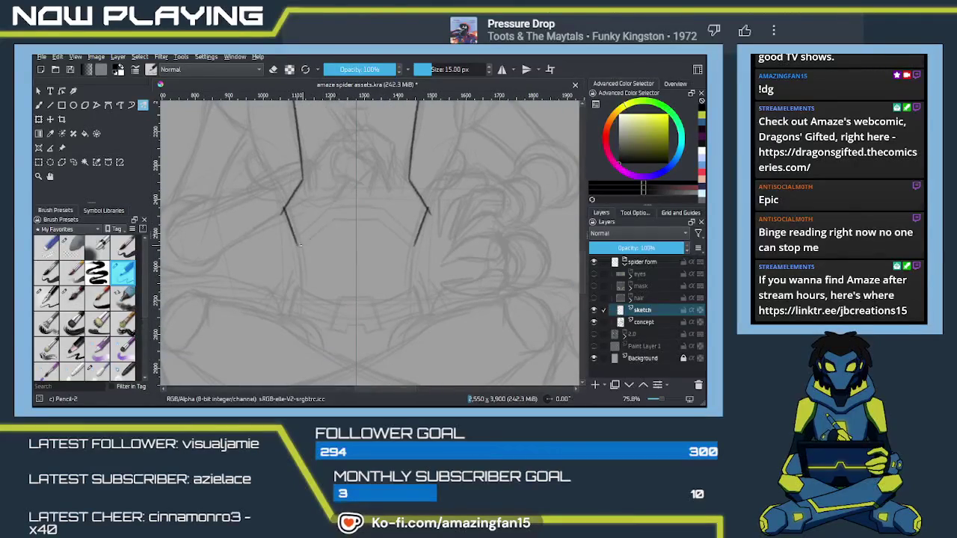
key("ctrl+z")
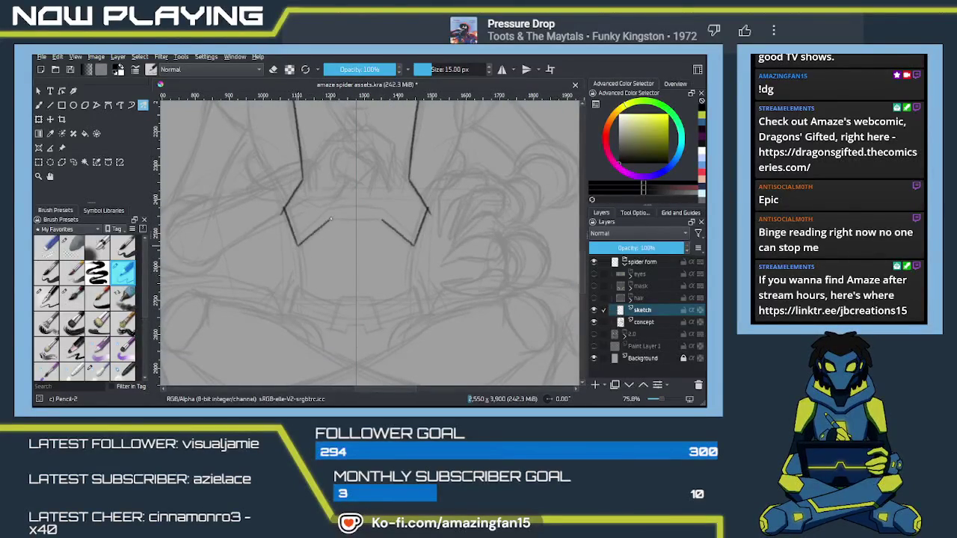
key("ctrl+z")
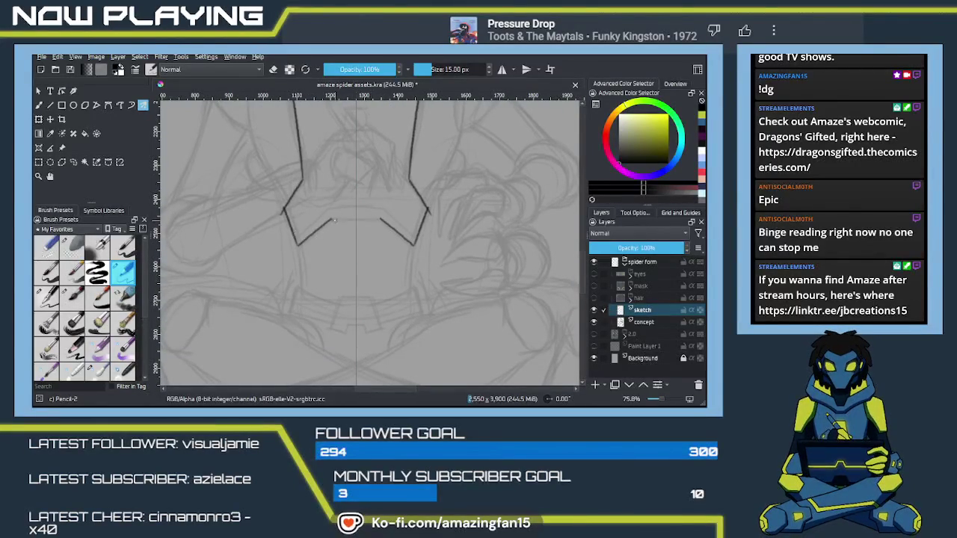
mouse_move(328, 211)
left_mouse_down()
mouse_move(299, 233)
mouse_move(309, 222)
mouse_move(352, 363)
left_mouse_up()
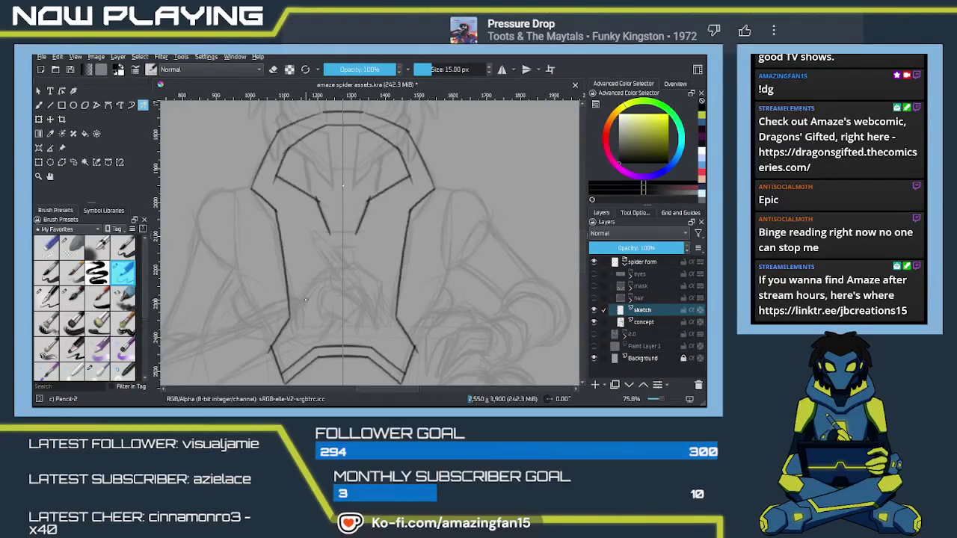
scroll(310, 269, "up", 3)
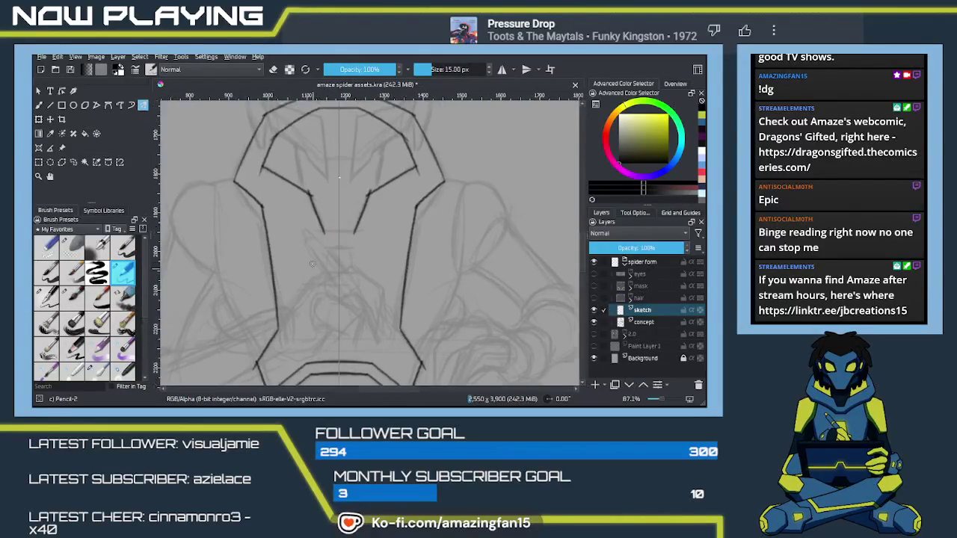
mouse_move(313, 227)
left_mouse_down()
mouse_move(355, 226)
mouse_move(349, 337)
left_mouse_up()
key("ctrl+z")
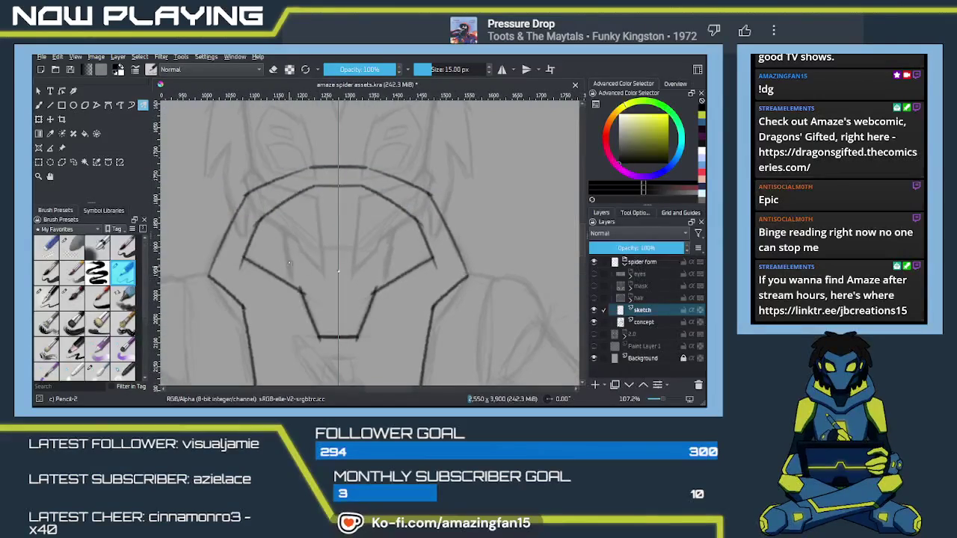
left_click_drag(297, 291, 287, 259)
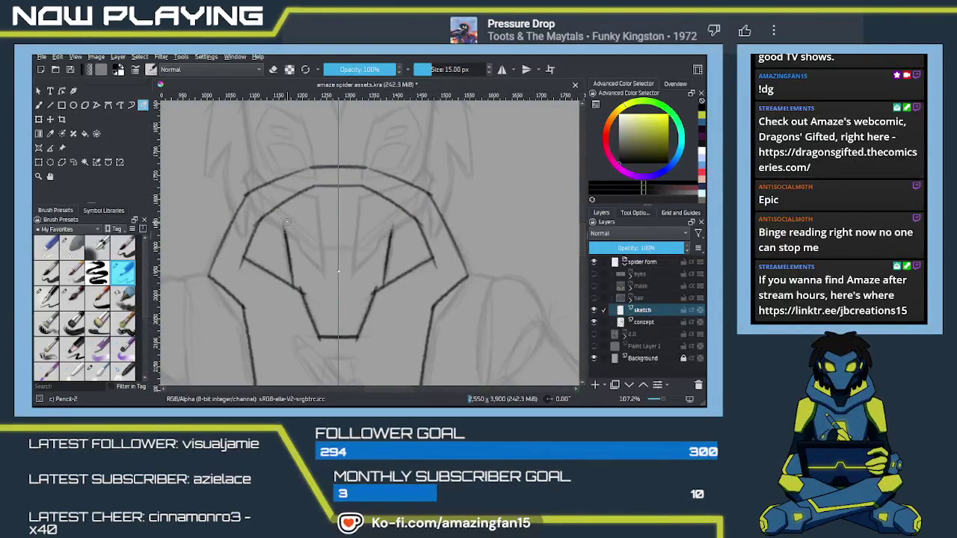
- Draw a mirrored inner arch across the chest plate
left_click_drag(359, 201, 389, 230)
mouse_move(285, 234)
left_mouse_down()
mouse_move(311, 206)
mouse_move(369, 204)
left_mouse_up()
key("ctrl+z")
key("ctrl+z")
key("ctrl+z")
mouse_move(284, 223)
left_mouse_down()
mouse_move(323, 199)
mouse_move(390, 223)
left_mouse_up()
- Extend the mirrored outer torso contours down toward the hips
mouse_move(331, 262)
left_mouse_down()
mouse_move(320, 256)
mouse_move(344, 218)
left_mouse_up()
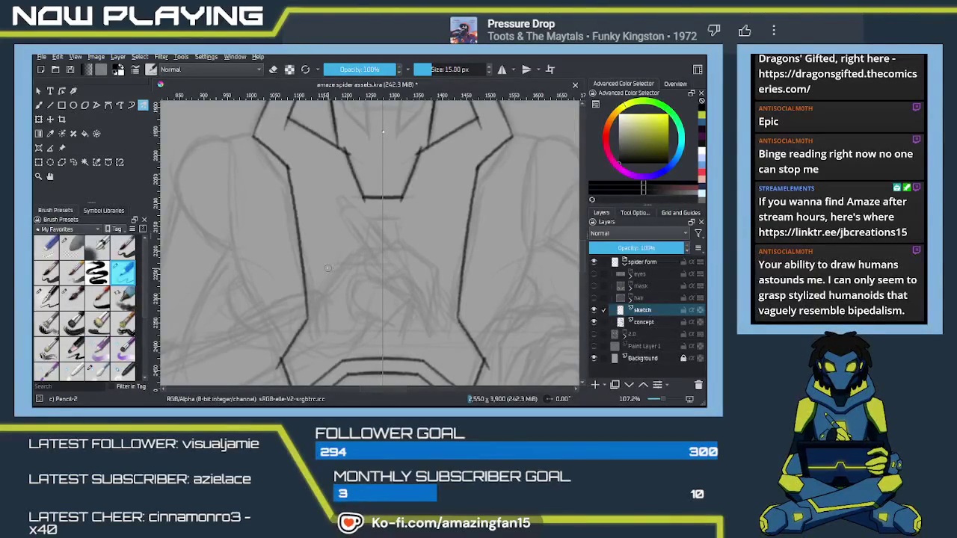
mouse_move(370, 231)
left_mouse_down()
mouse_move(375, 255)
mouse_move(436, 294)
left_mouse_up()
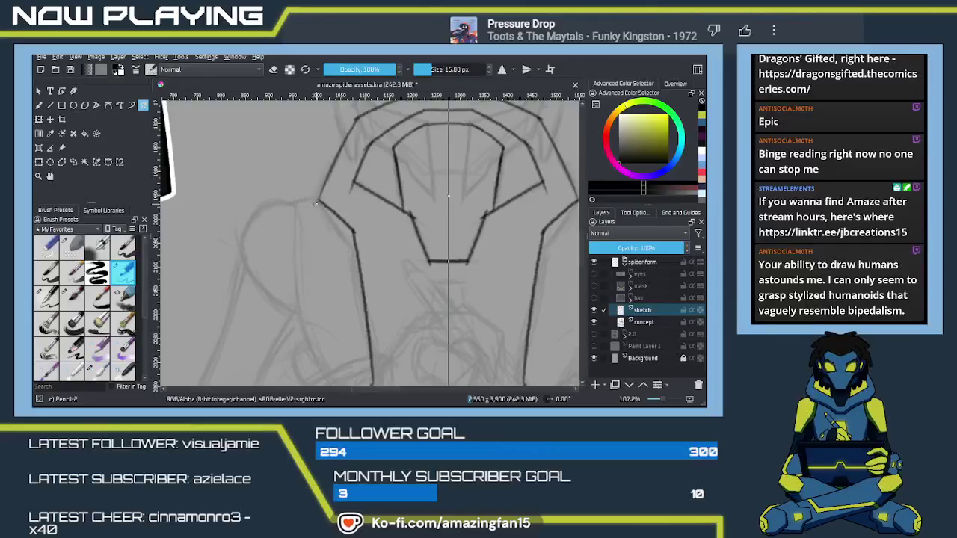
scroll(322, 250, "down", 2)
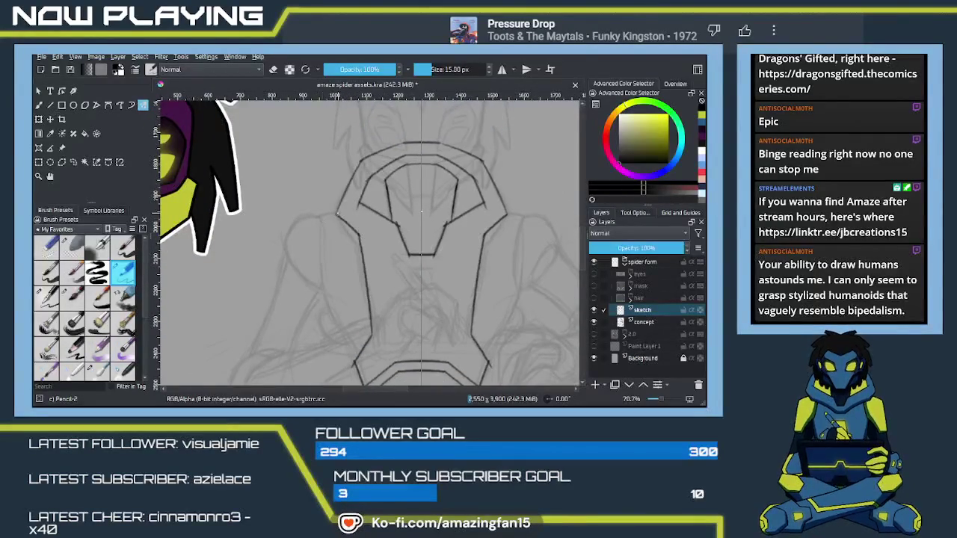
mouse_move(335, 215)
left_mouse_down()
mouse_move(323, 218)
mouse_move(326, 307)
left_mouse_up()
mouse_move(324, 217)
left_mouse_down()
mouse_move(327, 293)
mouse_move(321, 239)
mouse_move(337, 270)
left_mouse_up()
key("ctrl+z")
left_click_drag(307, 201, 336, 275)
key("ctrl+z")
left_click_drag(307, 202, 337, 273)
key("ctrl+z")
left_click_drag(308, 203, 337, 271)
- Add lines down from the waist ends and a parallel belt line, then review the torso
left_click_drag(357, 319, 341, 235)
left_click_drag(335, 222, 336, 266)
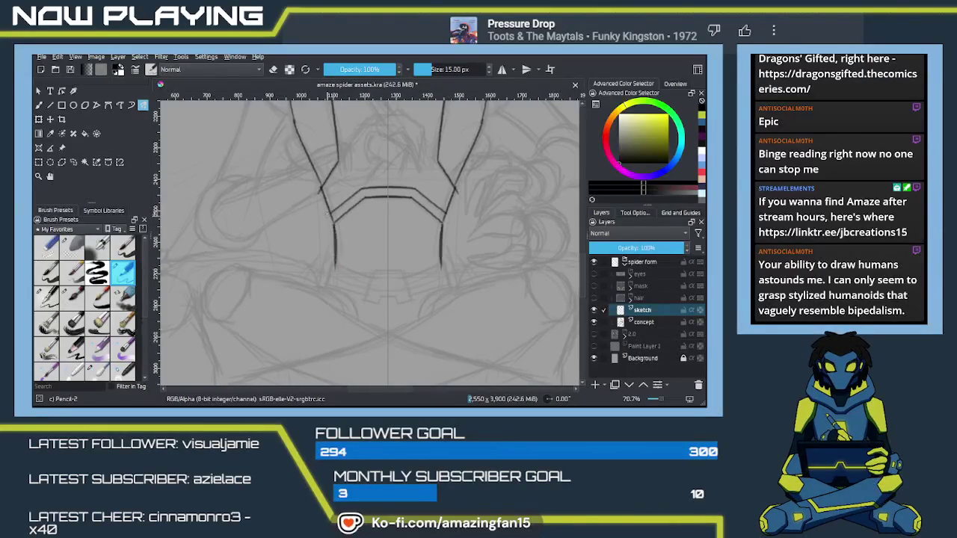
mouse_move(322, 199)
left_mouse_down()
mouse_move(330, 227)
mouse_move(332, 213)
mouse_move(427, 179)
mouse_move(396, 271)
left_mouse_up()
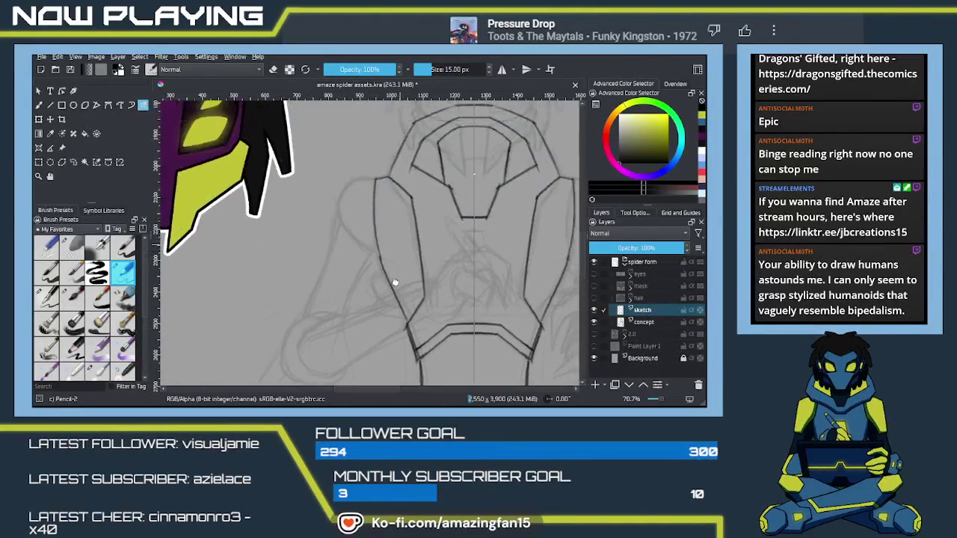
mouse_move(417, 219)
left_mouse_down()
mouse_move(382, 255)
mouse_move(376, 220)
mouse_move(345, 275)
mouse_move(355, 284)
mouse_move(379, 261)
mouse_move(364, 305)
mouse_move(365, 291)
mouse_move(341, 286)
mouse_move(319, 307)
mouse_move(354, 272)
mouse_move(323, 290)
left_mouse_up()
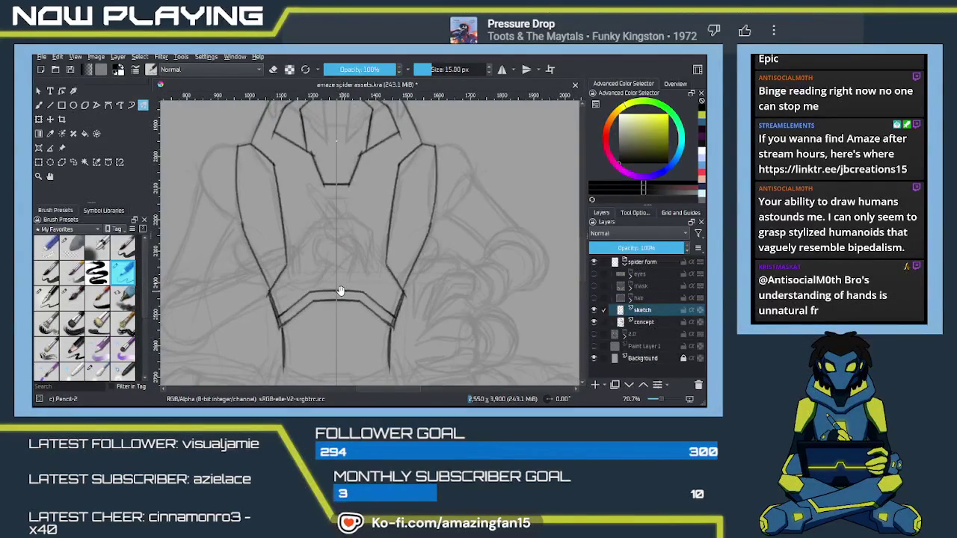
mouse_move(351, 299)
left_mouse_down()
mouse_move(324, 272)
mouse_move(391, 250)
mouse_move(374, 266)
mouse_move(422, 277)
mouse_move(374, 299)
mouse_move(365, 292)
mouse_move(380, 284)
mouse_move(387, 261)
mouse_move(442, 251)
left_mouse_up()
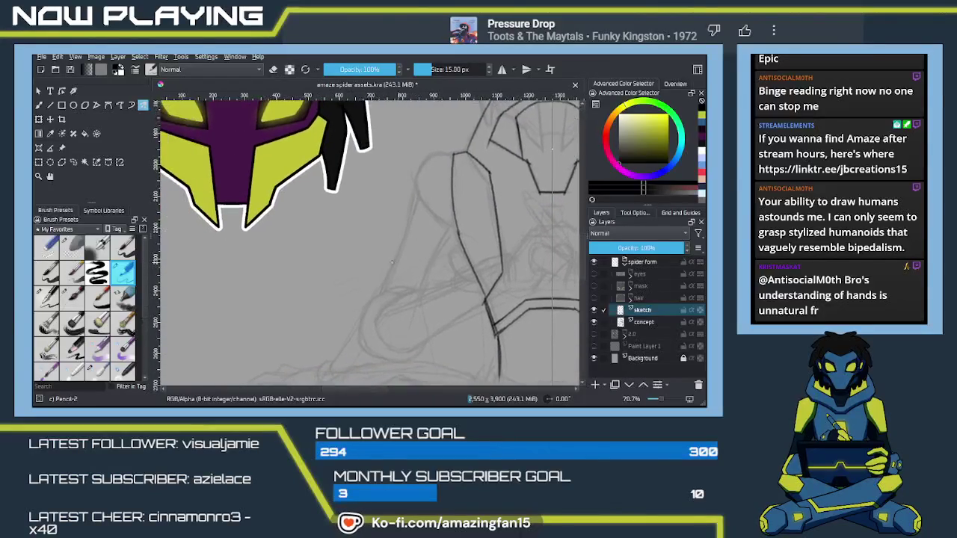
scroll(387, 266, "down", 1)
scroll(386, 266, "down", 1)
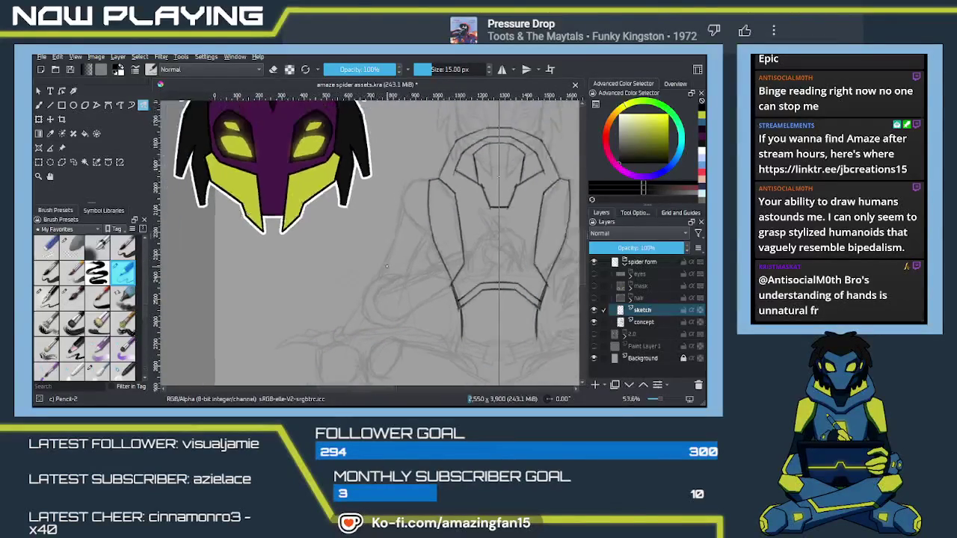
scroll(387, 266, "down", 1)
scroll(388, 267, "down", 1)
mouse_move(477, 295)
left_mouse_down()
mouse_move(439, 292)
mouse_move(446, 264)
mouse_move(383, 270)
left_mouse_up()
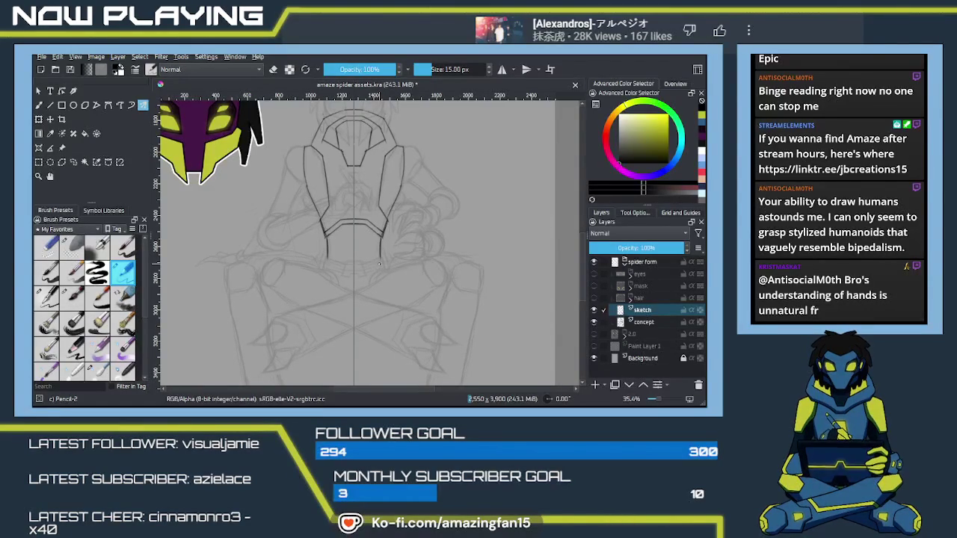
scroll(379, 263, "up", 2)
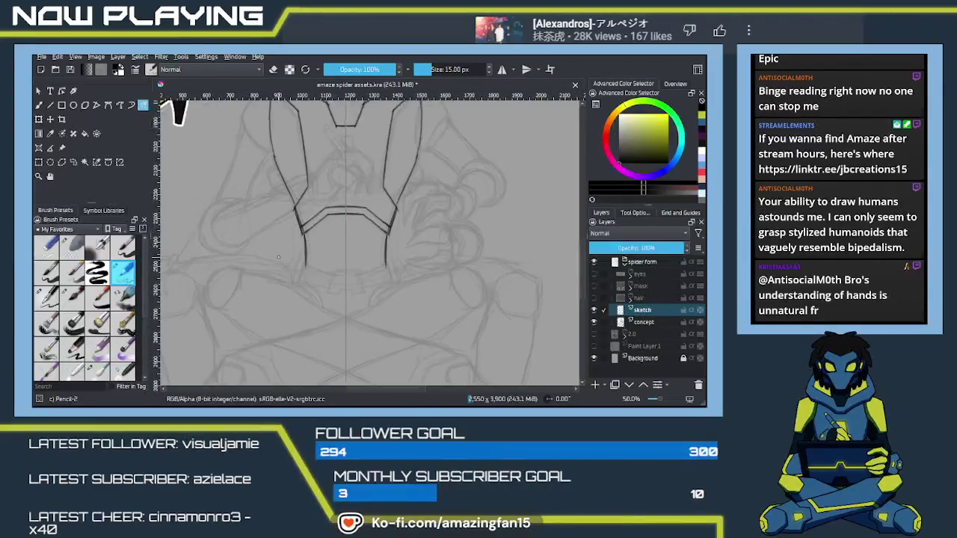
scroll(379, 269, "up", 3)
left_click_drag(380, 270, 318, 263)
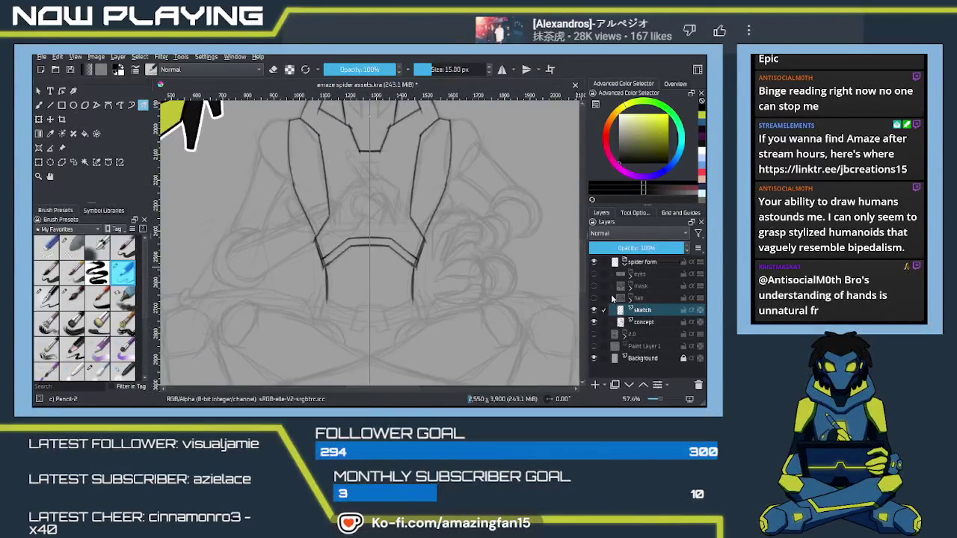
- Show the 2.0 colour group with its legs, left arm, right arm and concept layers hidden
left_click(594, 335)
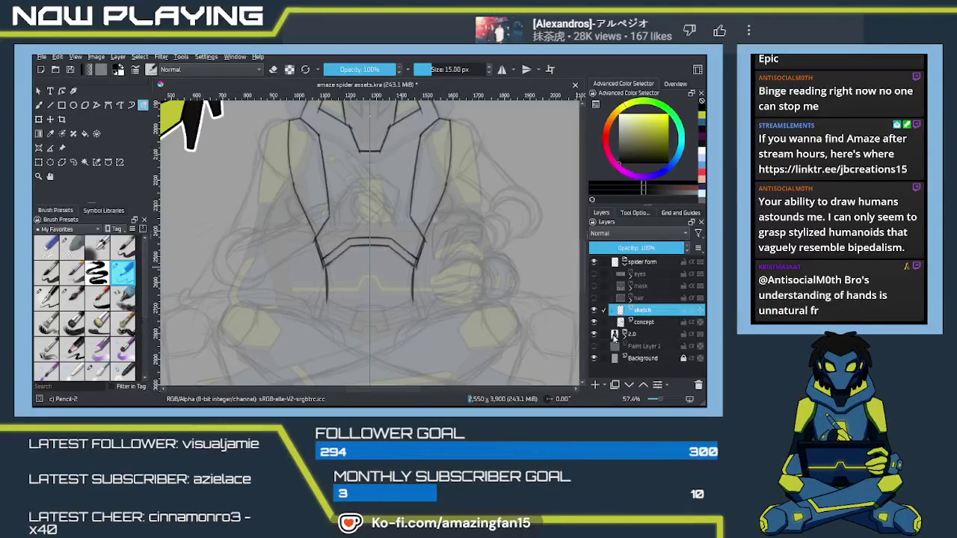
left_click(624, 336)
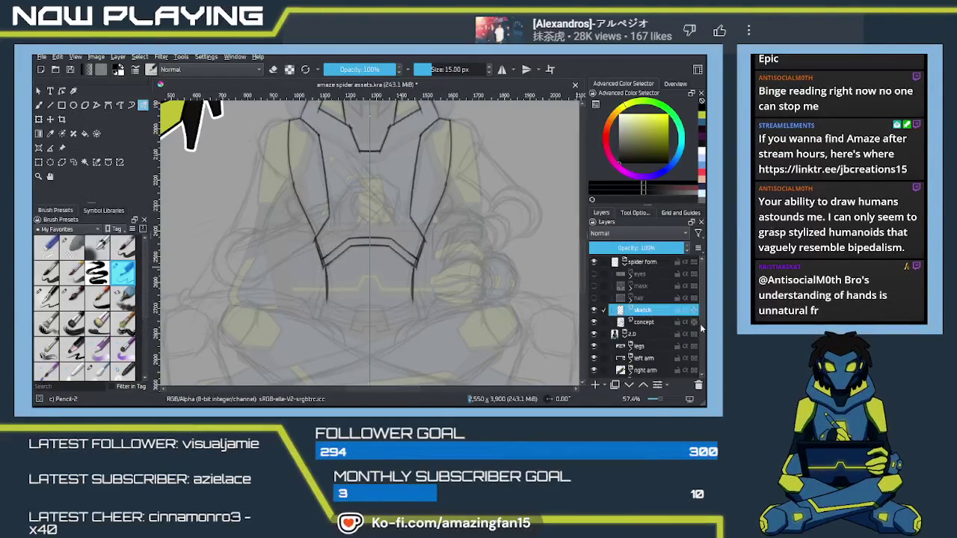
scroll(700, 337, "down", 1)
scroll(699, 330, "down", 1)
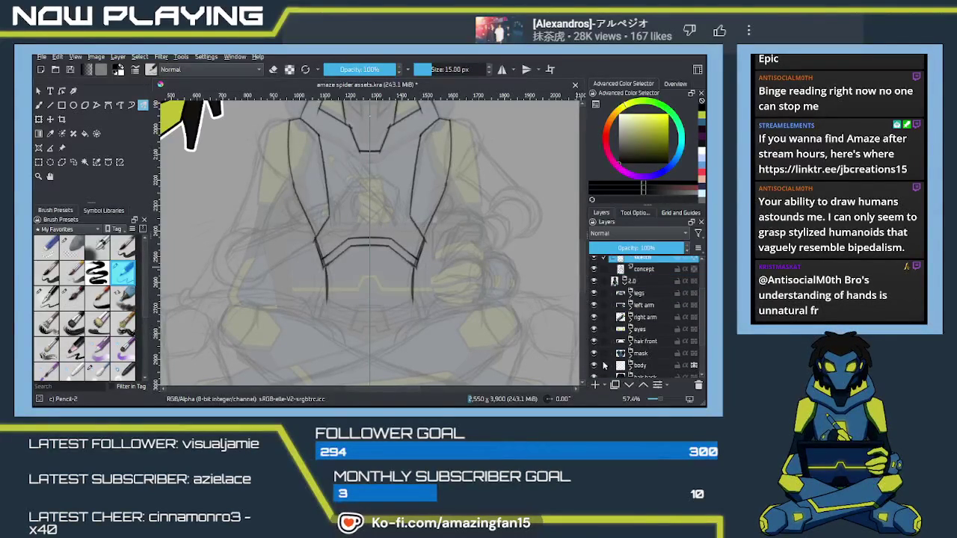
left_click(594, 293)
left_click(595, 305)
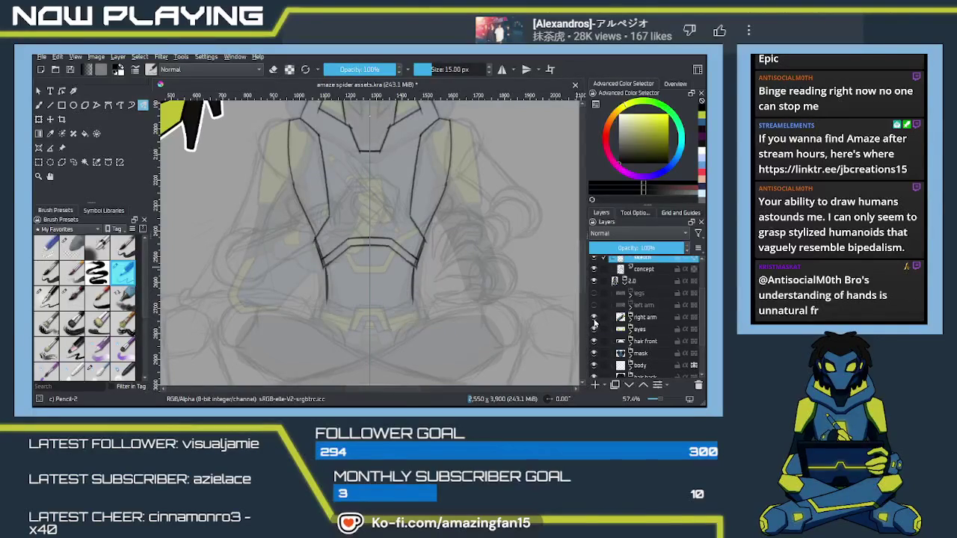
left_click(595, 317)
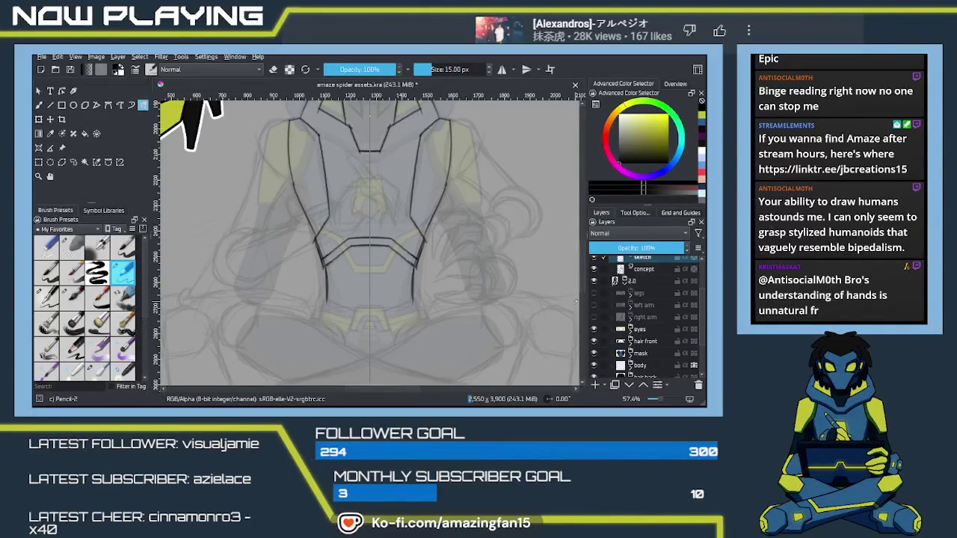
scroll(673, 306, "up", 2)
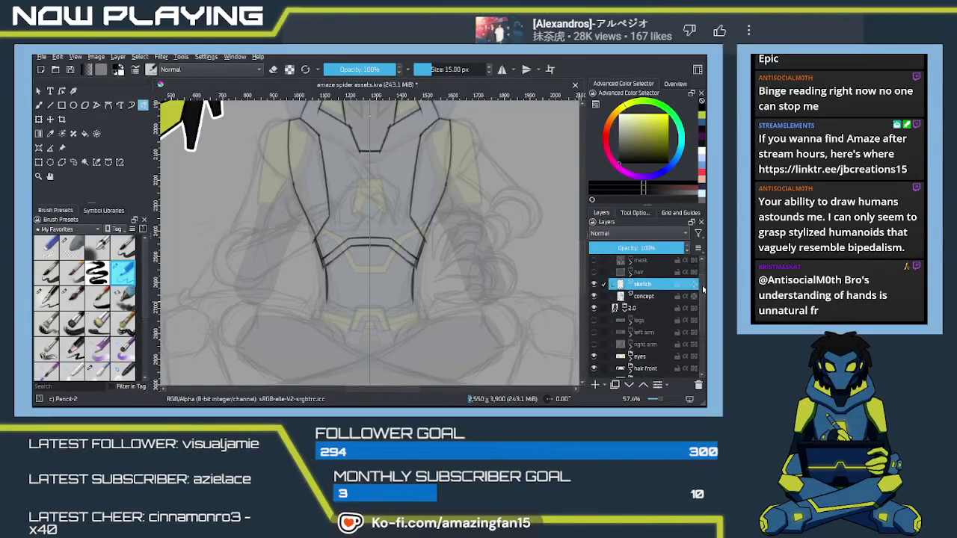
left_click(594, 297)
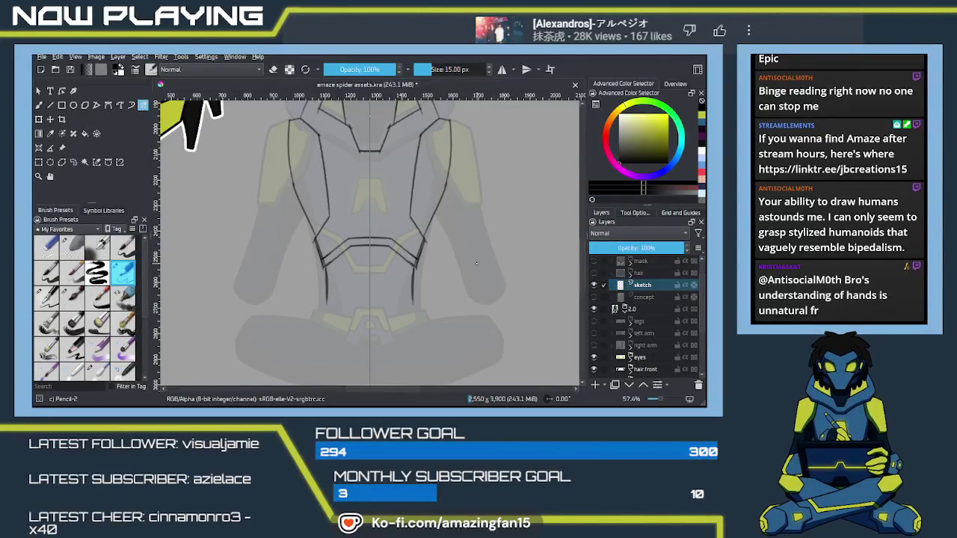
- Switch back to the pencil and redraw the mirrored inner chest lines with diagonal ends
mouse_move(402, 202)
left_mouse_down()
mouse_move(443, 252)
mouse_move(432, 257)
mouse_move(535, 199)
left_mouse_up()
mouse_move(469, 275)
left_mouse_down()
mouse_move(301, 262)
mouse_move(371, 254)
mouse_move(323, 255)
mouse_move(329, 247)
left_mouse_up()
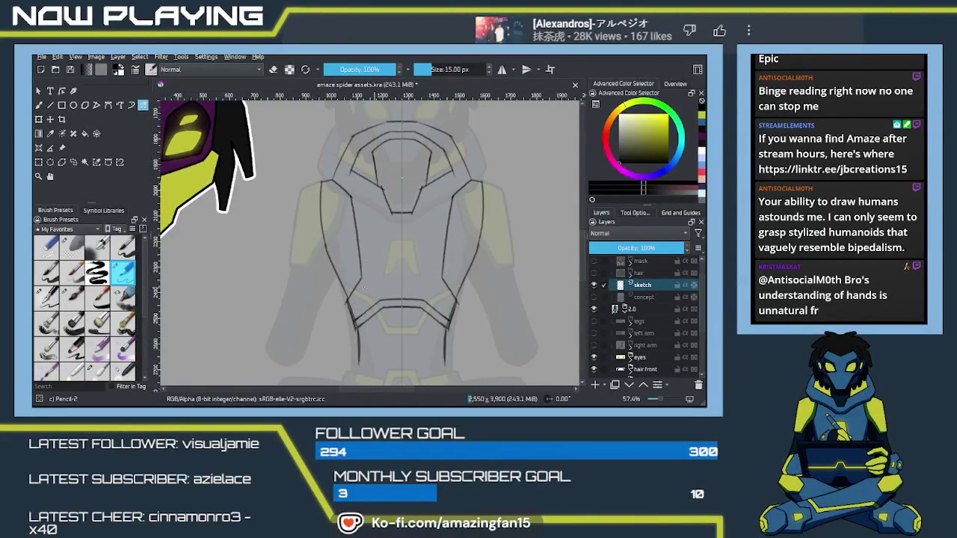
right_click(370, 282)
left_click(400, 207)
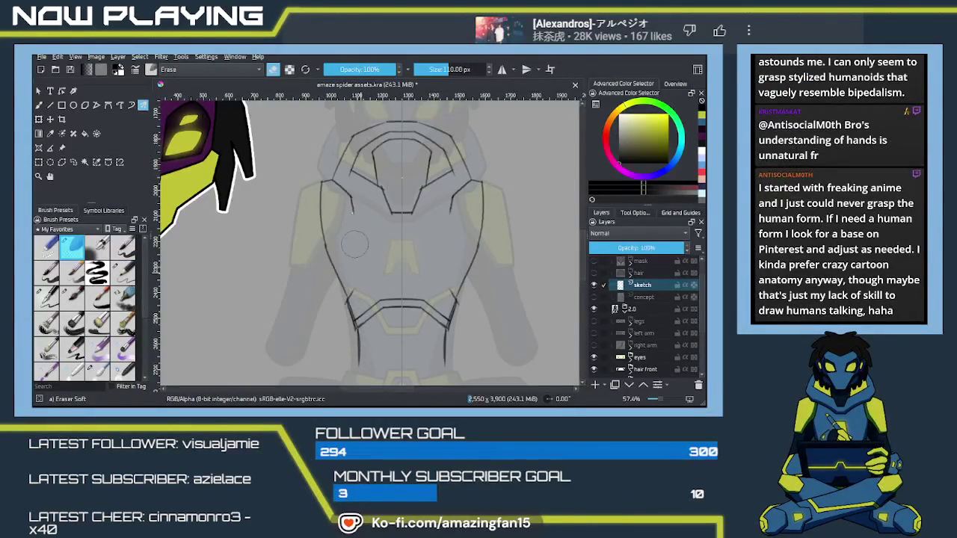
key("slash")
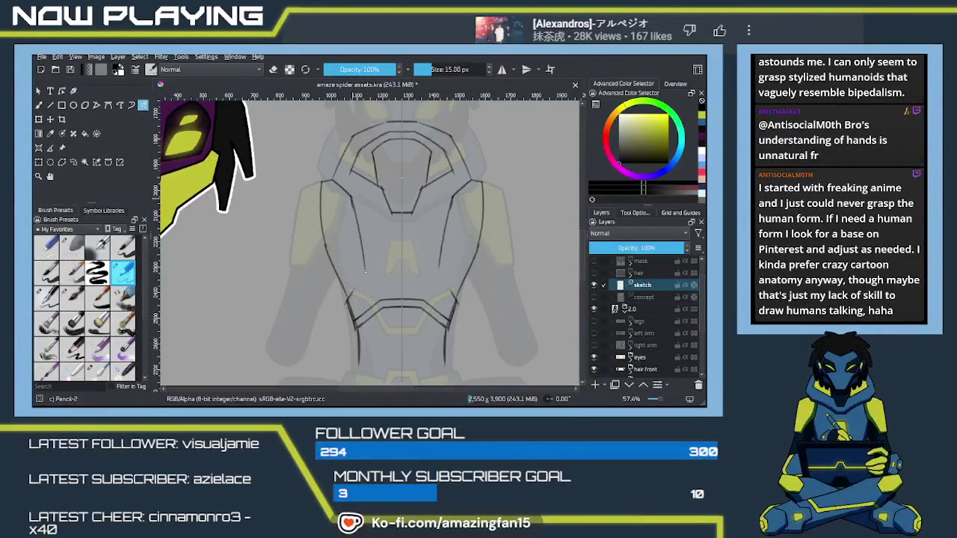
key("ctrl+z")
key("ctrl+z")
key("ctrl+shift+z")
mouse_move(363, 253)
left_mouse_down()
mouse_move(365, 278)
mouse_move(345, 305)
left_mouse_up()
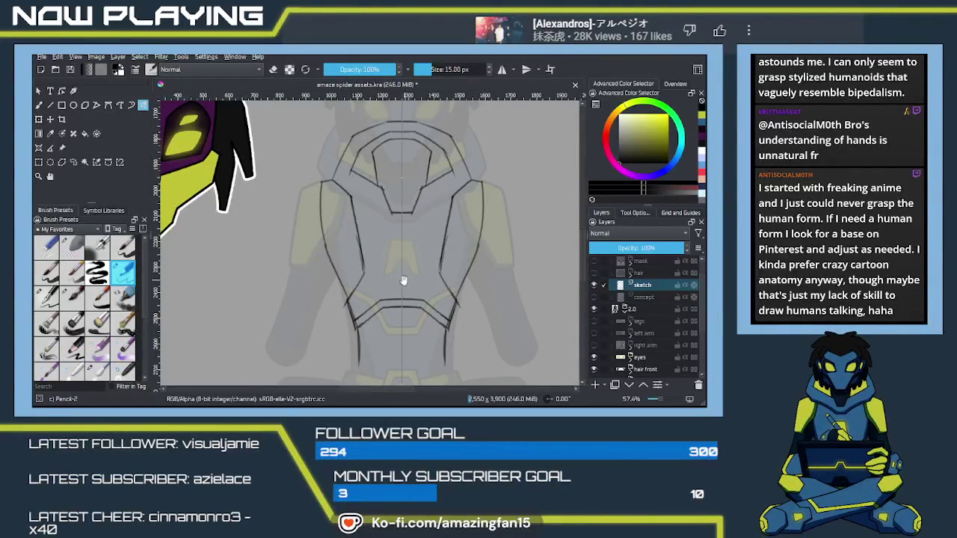
- Draw a small trapezoid emblem with inner lines at the chest's centre
left_click_drag(404, 279, 371, 269)
scroll(356, 235, "up", 2)
scroll(355, 234, "up", 2)
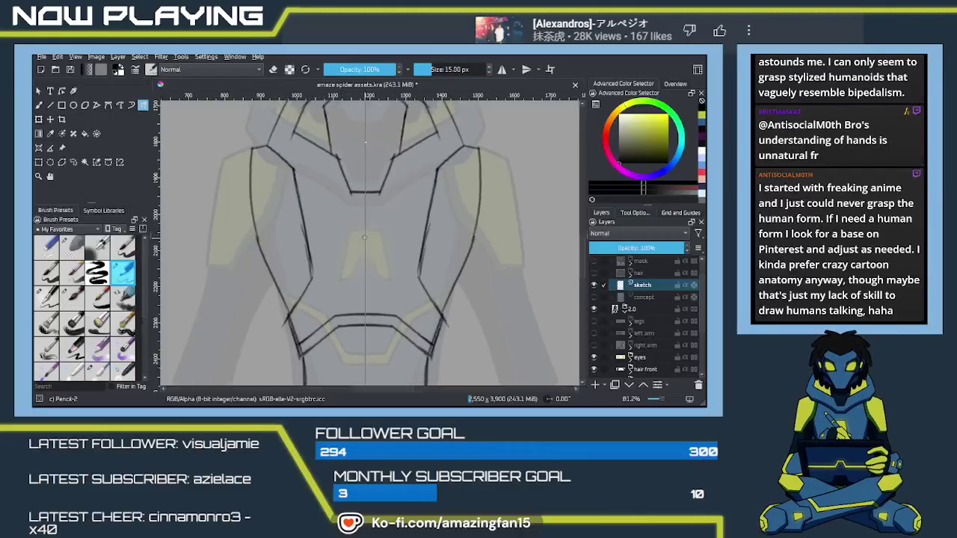
scroll(355, 228, "up", 2)
scroll(354, 224, "up", 1)
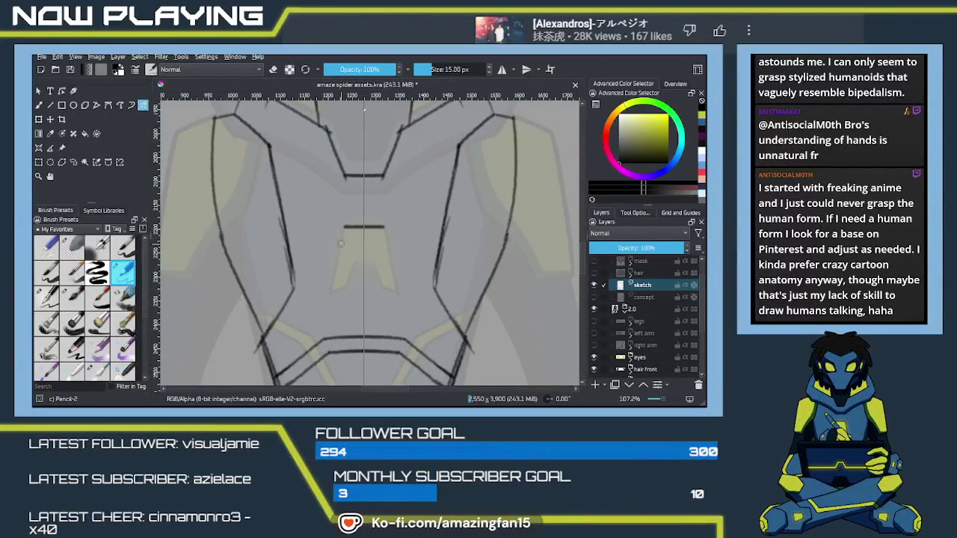
left_click_drag(346, 226, 329, 296)
left_click_drag(346, 226, 326, 303)
key("ctrl+z")
left_click_drag(345, 227, 326, 310)
key("ctrl+z")
left_click_drag(344, 227, 331, 298)
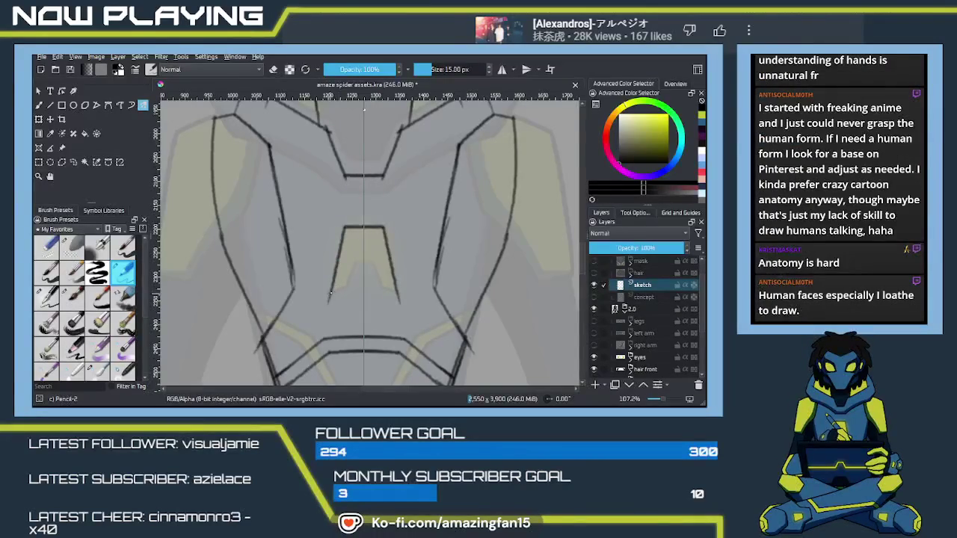
left_click_drag(356, 260, 348, 281)
mouse_move(372, 262)
left_mouse_down()
mouse_move(380, 280)
mouse_move(372, 262)
left_mouse_up()
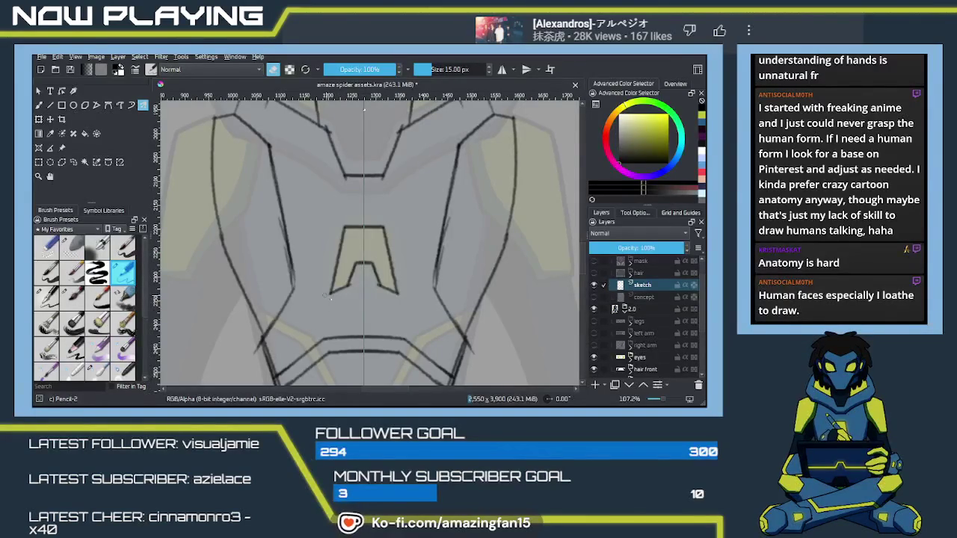
scroll(347, 313, "down", 2)
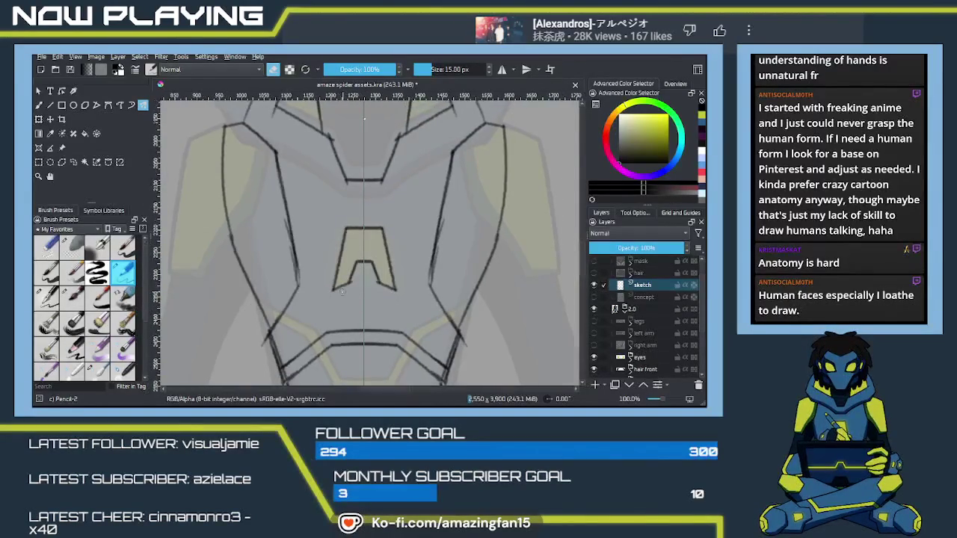
scroll(333, 291, "down", 3)
left_click_drag(329, 286, 409, 268)
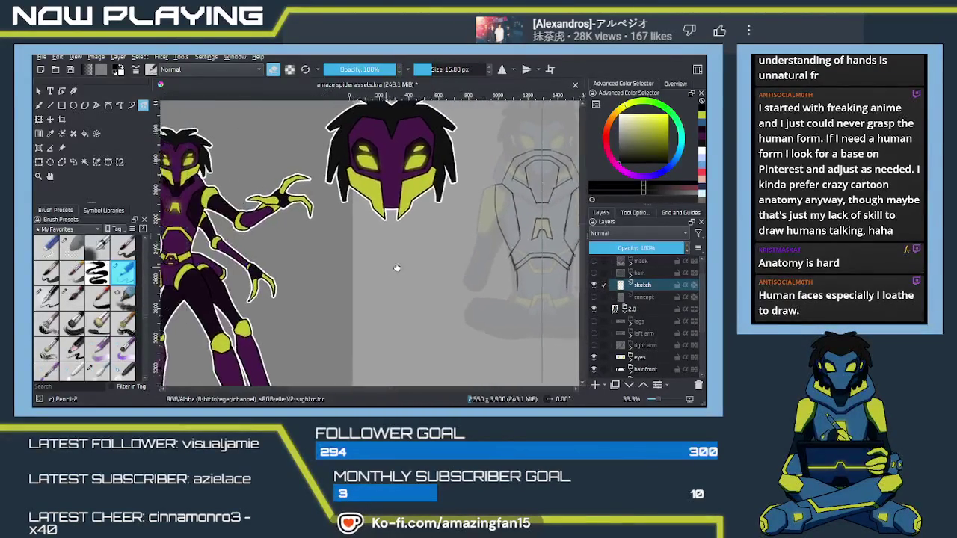
- Select the chest emblem, shift it slightly upward with a transform, and deselect
left_click_drag(443, 267, 299, 228)
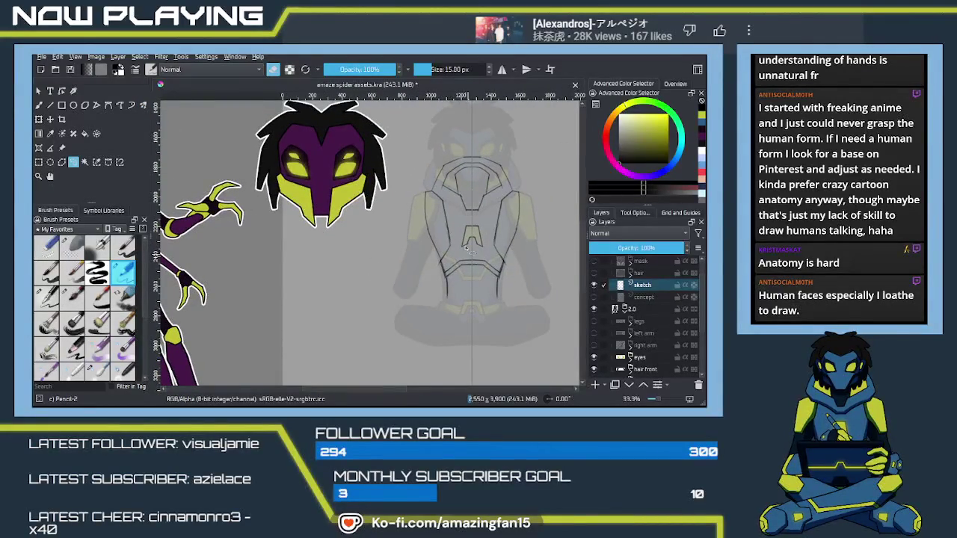
left_click_drag(479, 222, 479, 242)
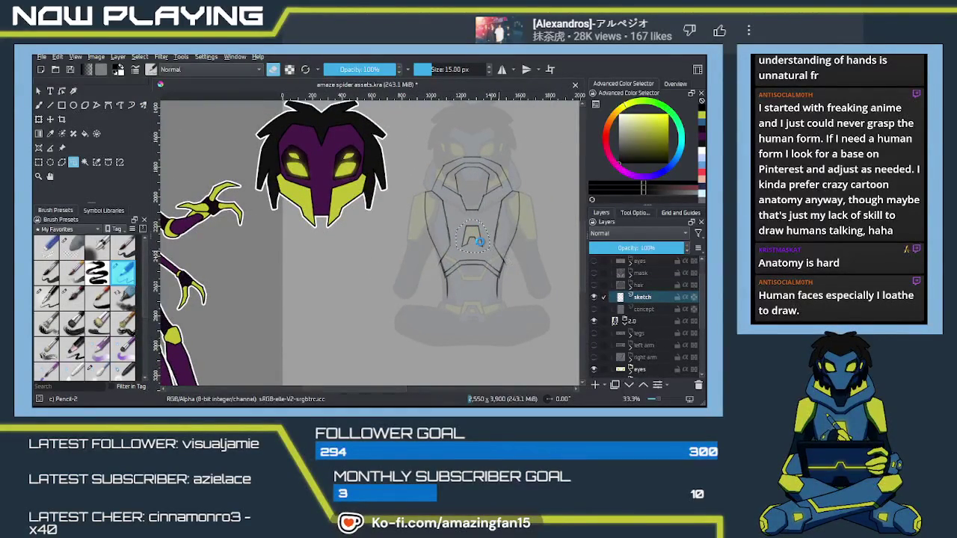
key("ctrl+t")
left_click_drag(478, 239, 477, 234)
mouse_move(383, 263)
left_mouse_down()
mouse_move(418, 264)
mouse_move(246, 265)
left_mouse_up()
left_click_drag(449, 271, 377, 277)
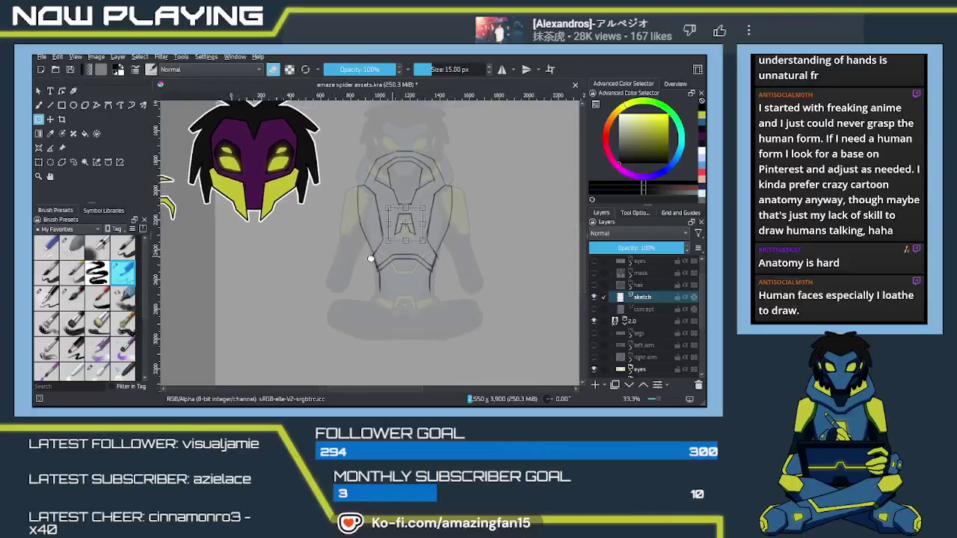
key("Return")
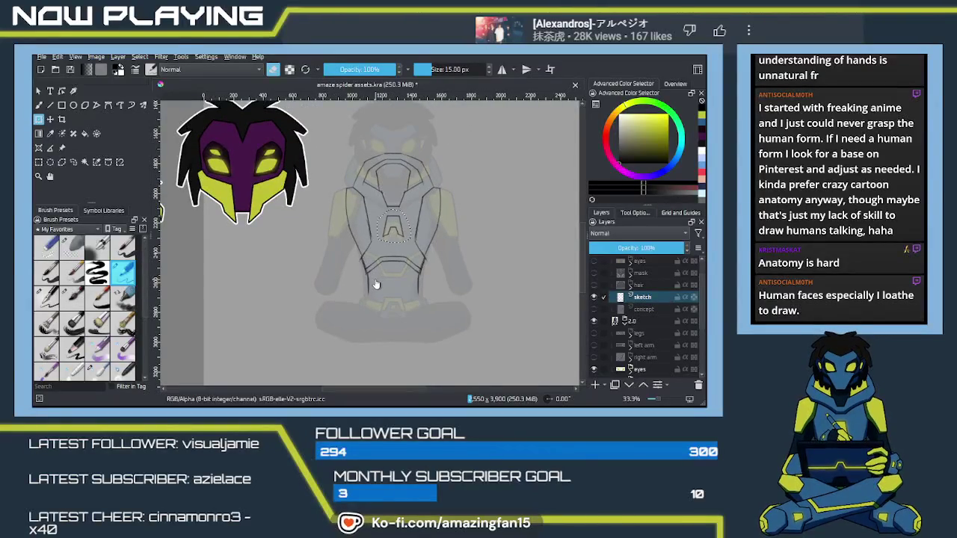
key("ctrl+shift+a")
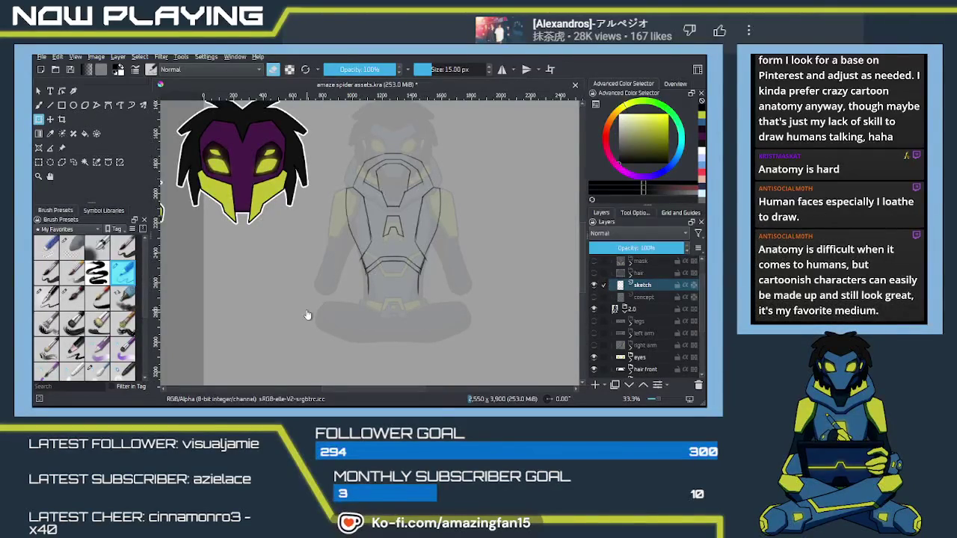
- Centre the torso sketch and turn on mirrored symmetry drawing with the pencil brush
scroll(314, 231, "up", 1)
scroll(376, 220, "up", 1)
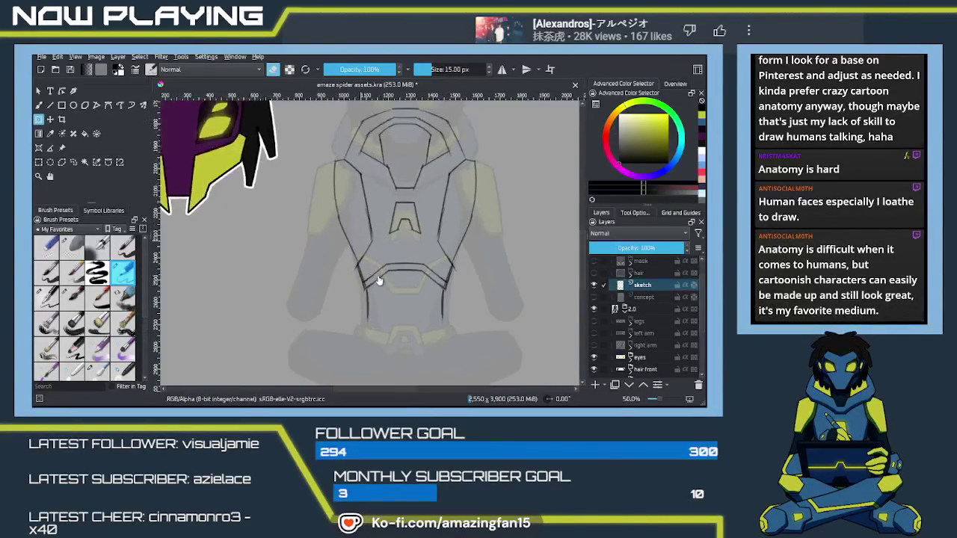
scroll(379, 277, "up", 1)
scroll(381, 306, "up", 1)
scroll(336, 267, "down", 3)
scroll(374, 250, "up", 2)
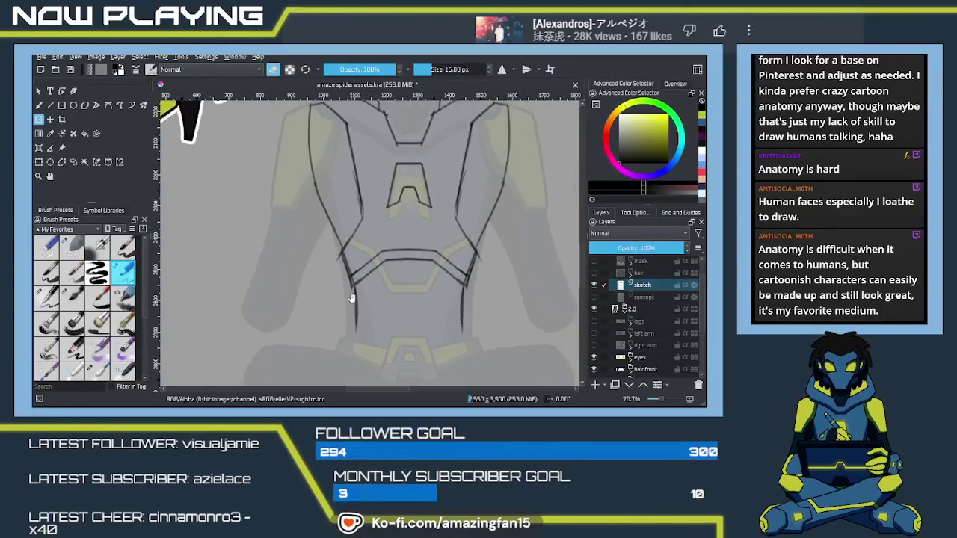
scroll(349, 300, "up", 2)
scroll(352, 284, "up", 2)
left_click_drag(470, 276, 375, 293)
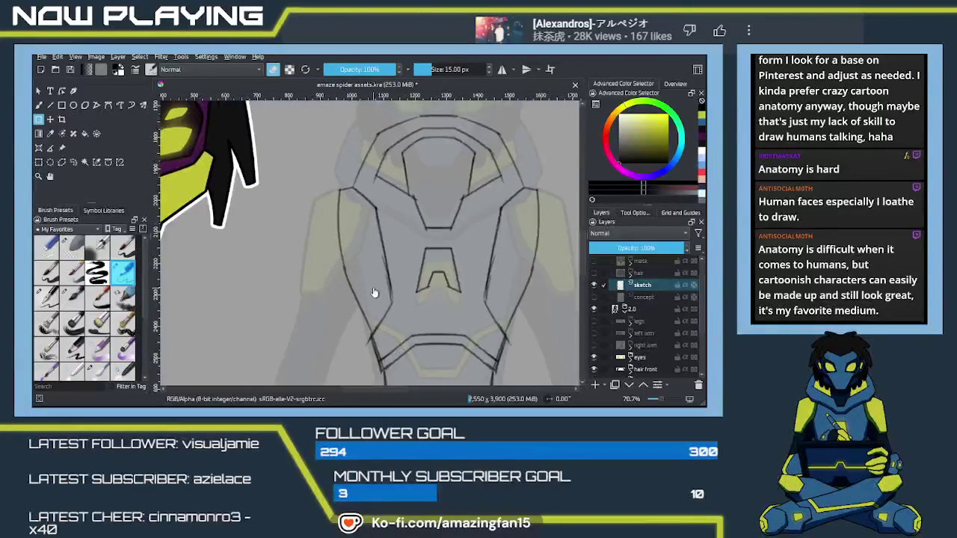
key("q")
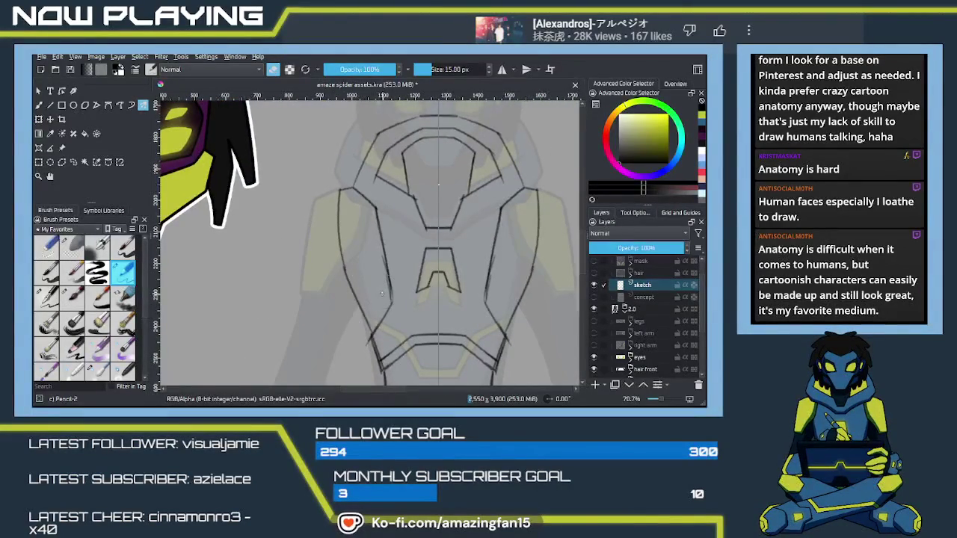
left_click(71, 246)
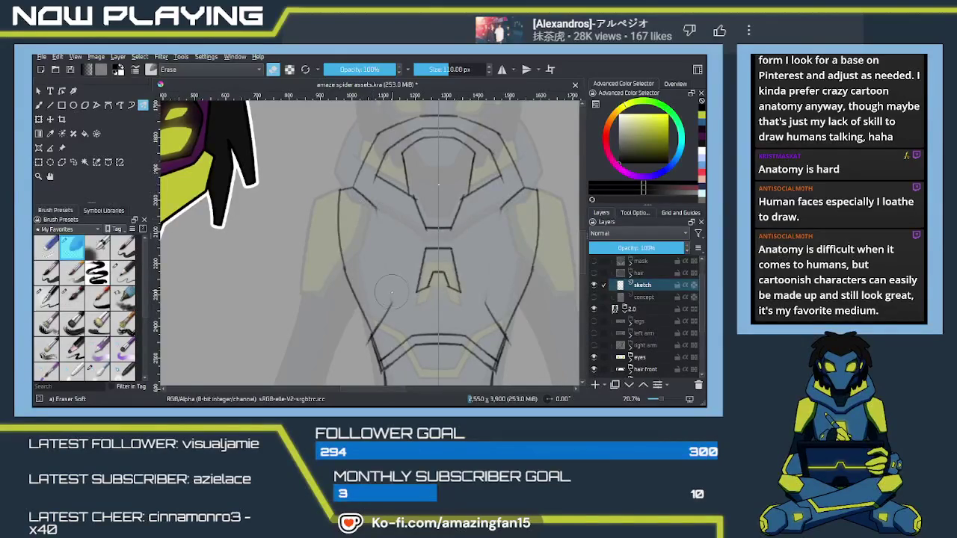
key("slash")
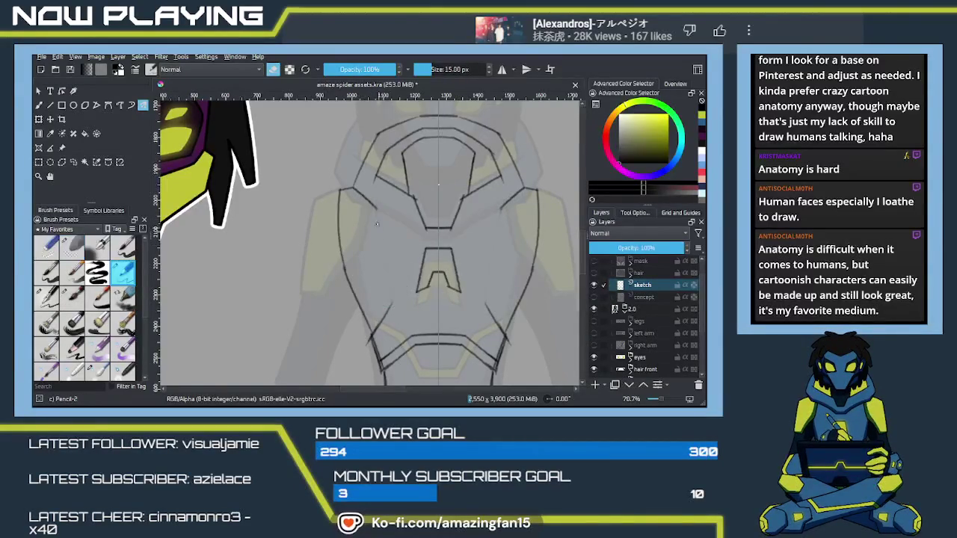
key("e")
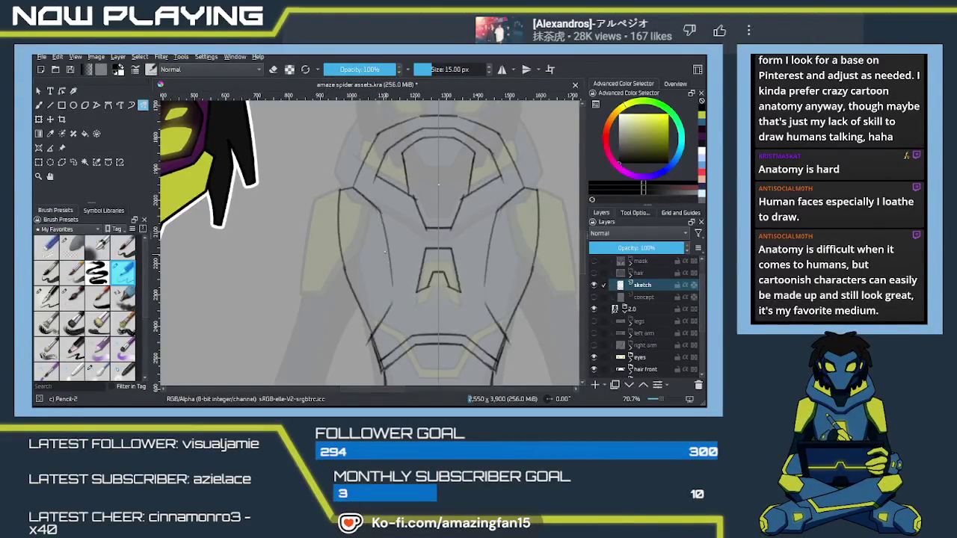
- Draw mirrored helmet side lines, then bring the lower torso and hips into view
left_click_drag(381, 234, 392, 293)
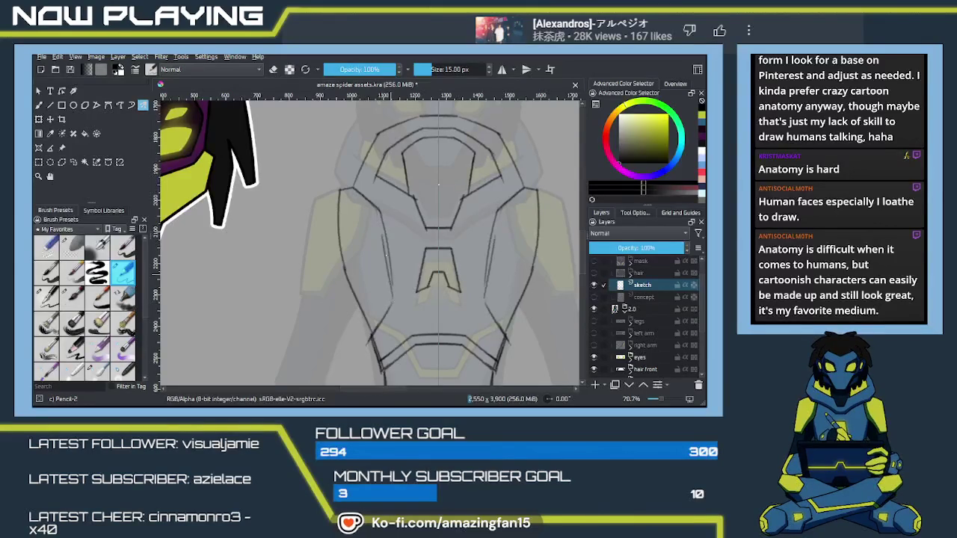
left_click_drag(380, 212, 394, 297)
left_click_drag(386, 251, 391, 269)
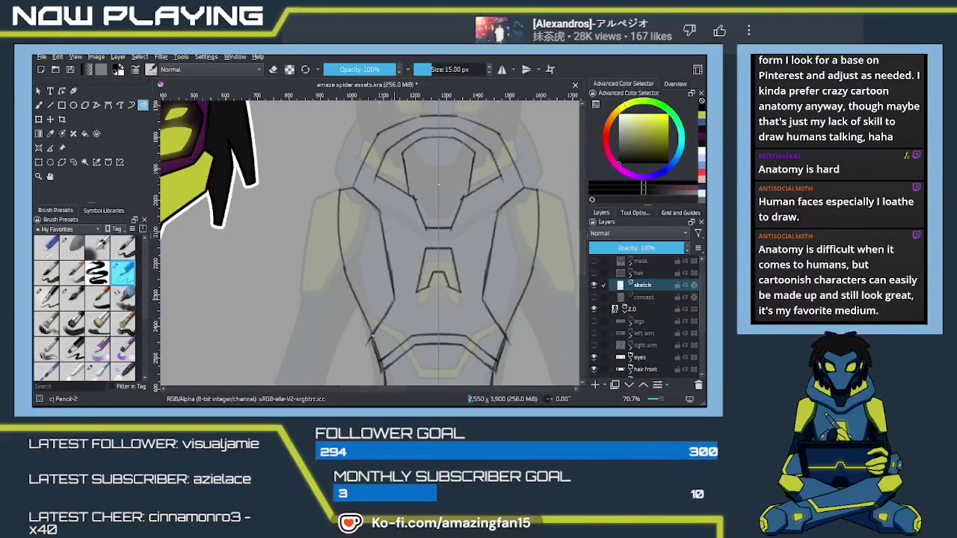
left_click_drag(379, 260, 386, 334)
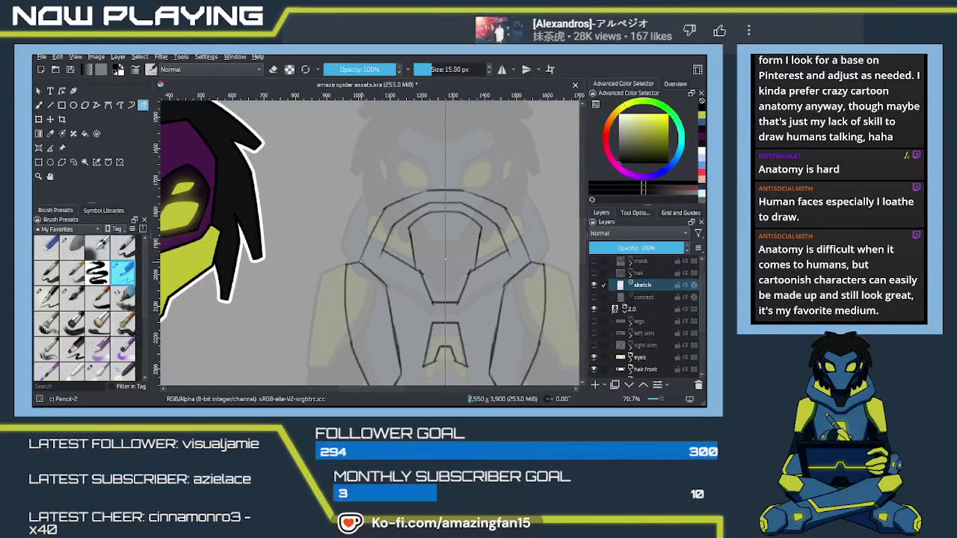
mouse_move(462, 368)
left_mouse_down()
mouse_move(402, 248)
mouse_move(406, 202)
left_mouse_up()
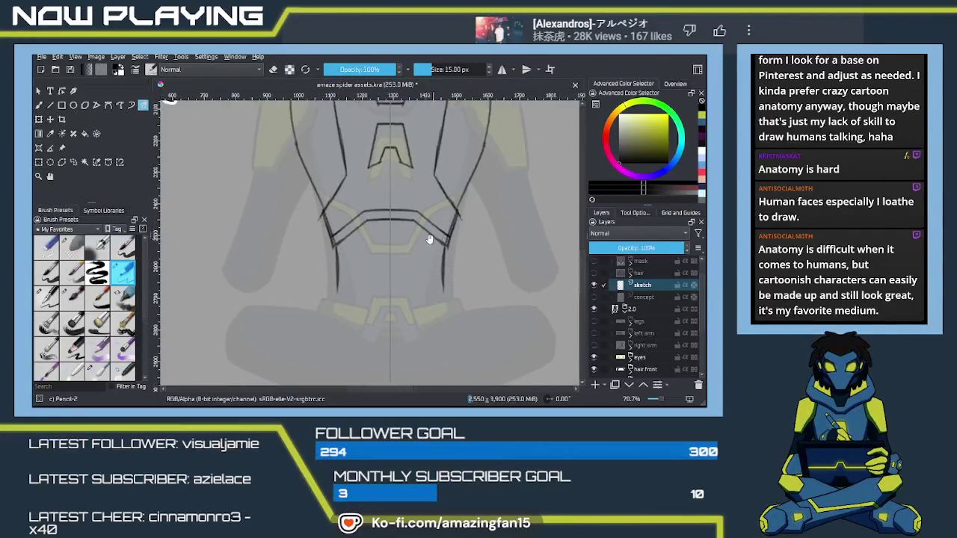
mouse_move(349, 269)
left_mouse_down()
mouse_move(380, 249)
mouse_move(338, 238)
mouse_move(397, 262)
left_mouse_up()
- Redraw the short horizontal bar below the chest plate slightly shorter and centre the belly area
key("ctrl+z")
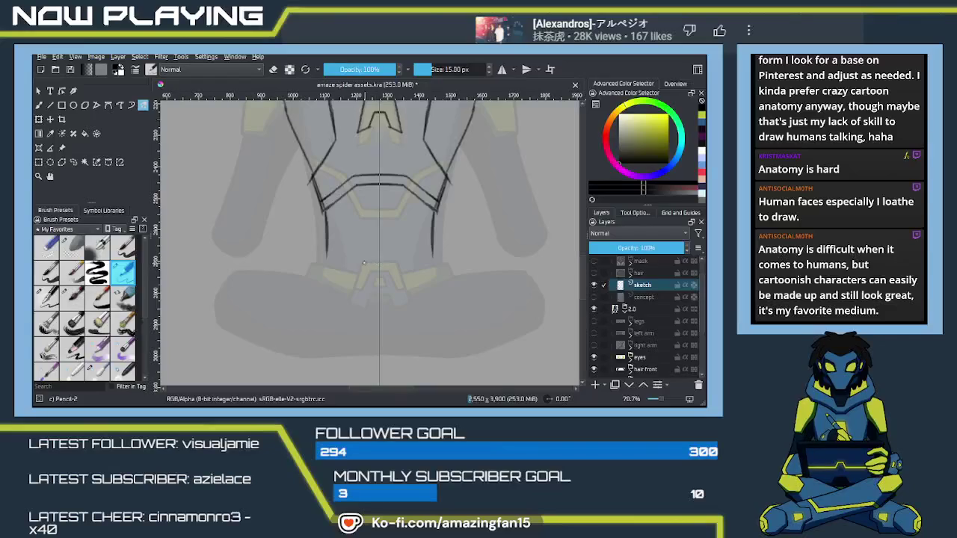
key("ctrl+z")
left_click_drag(396, 262, 364, 262)
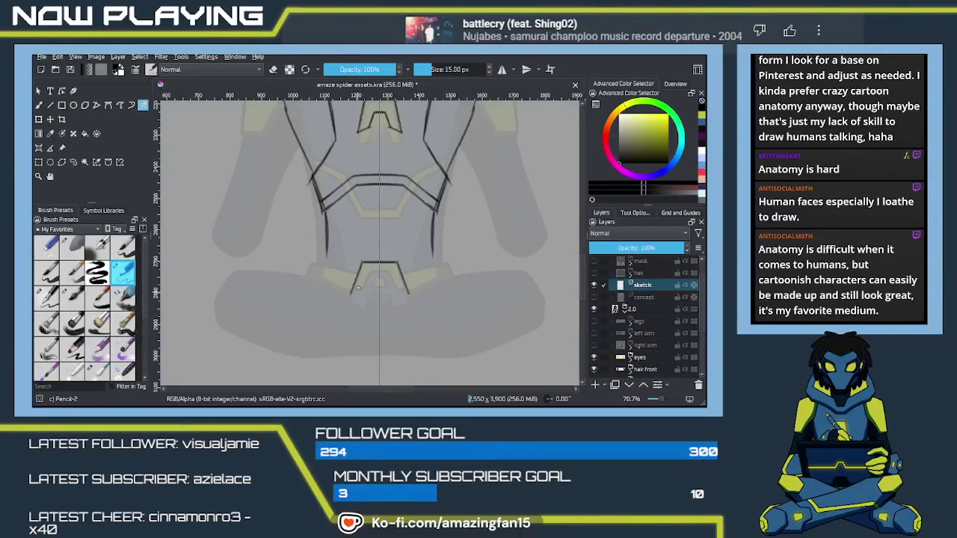
key("ctrl+z")
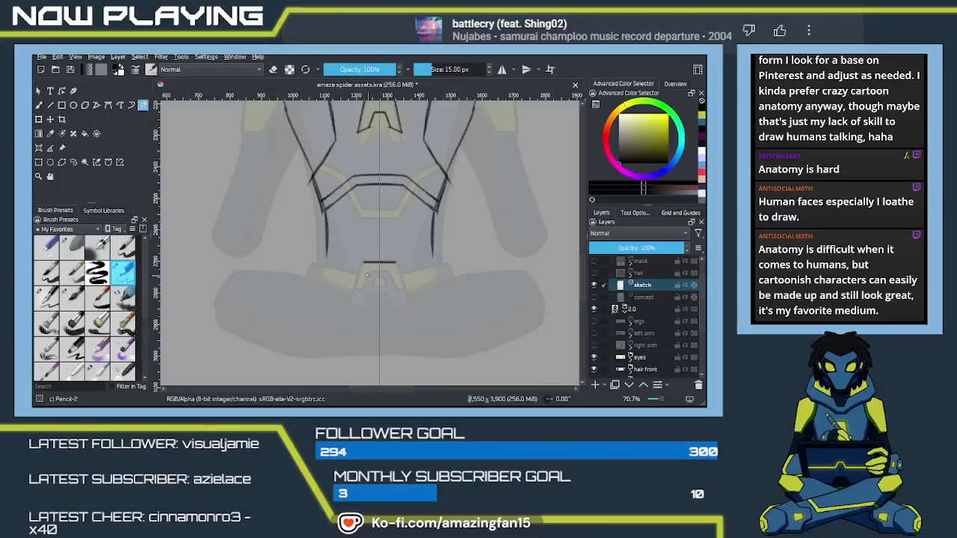
scroll(370, 276, "up", 3)
left_click_drag(384, 273, 397, 265)
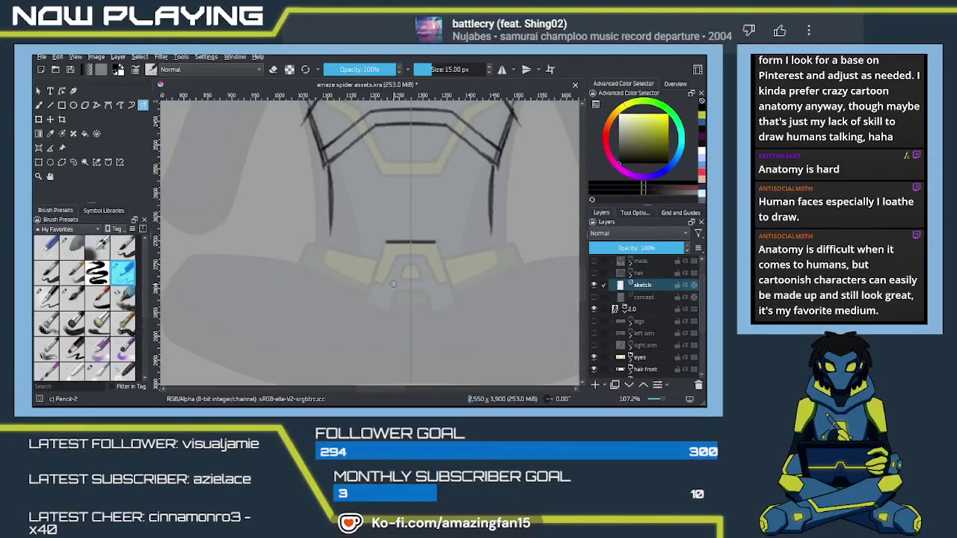
left_click_drag(403, 248, 356, 243)
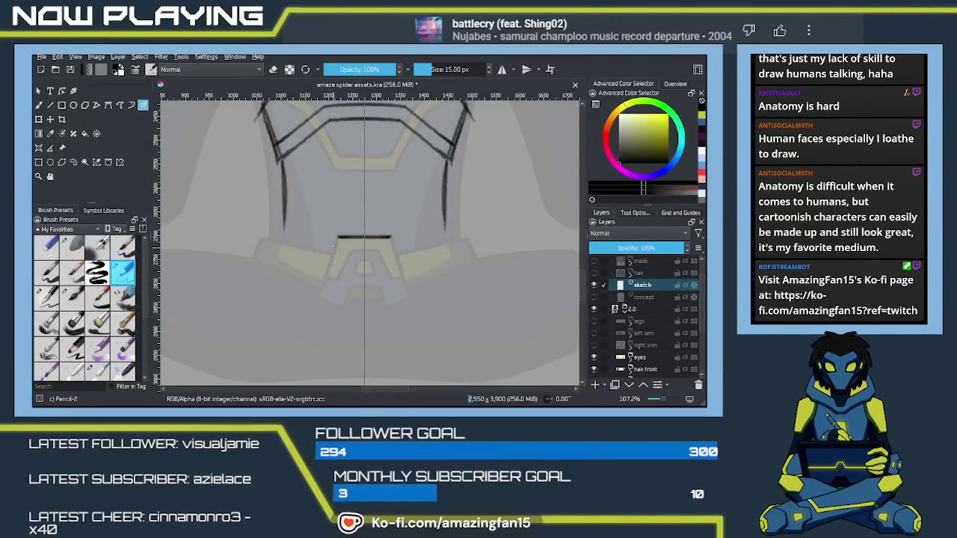
- Draw mirrored slanted sides down from the bar's ends, retrying until they're slightly longer
left_click_drag(339, 238, 319, 297)
key("ctrl+z")
key("ctrl+shift+z")
key("ctrl+z")
key("ctrl+shift+z")
key("ctrl+z")
left_click_drag(339, 238, 319, 296)
key("ctrl+z")
mouse_move(339, 238)
left_mouse_down()
mouse_move(317, 299)
mouse_move(346, 307)
left_mouse_up()
key("ctrl+z")
key("ctrl+z")
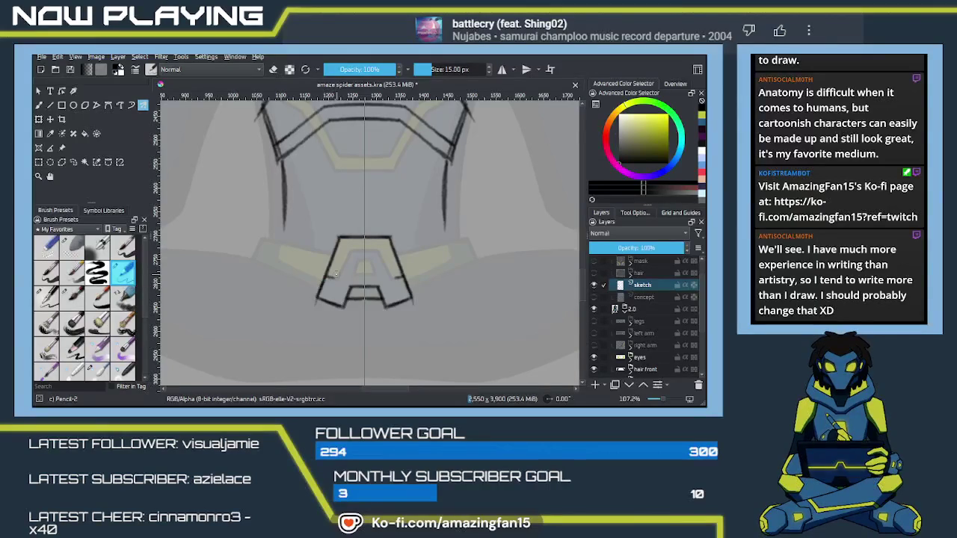
- Add the A's mirrored crossbar strokes, inner legs and notched inner crossbar
mouse_move(336, 278)
left_mouse_down()
mouse_move(323, 279)
mouse_move(337, 281)
mouse_move(351, 252)
left_mouse_up()
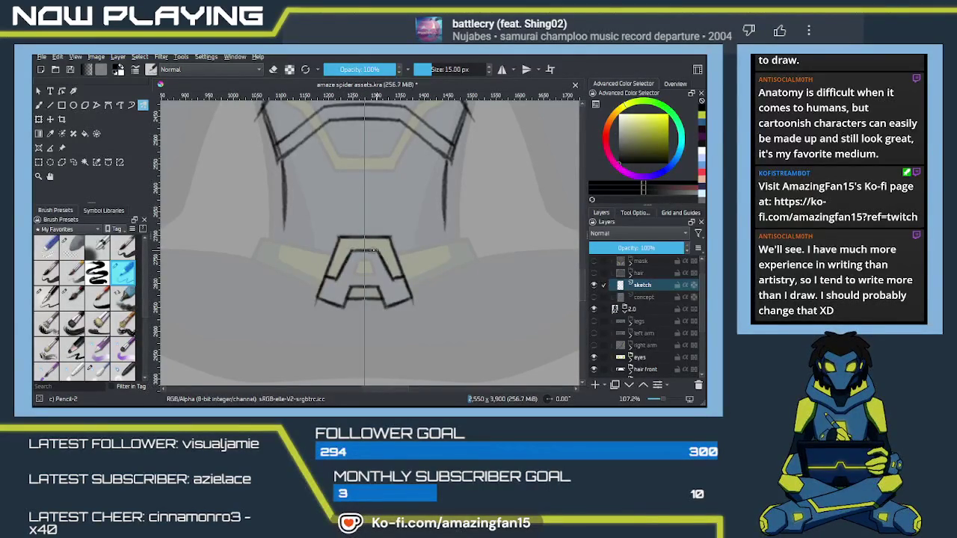
left_click_drag(362, 259, 353, 276)
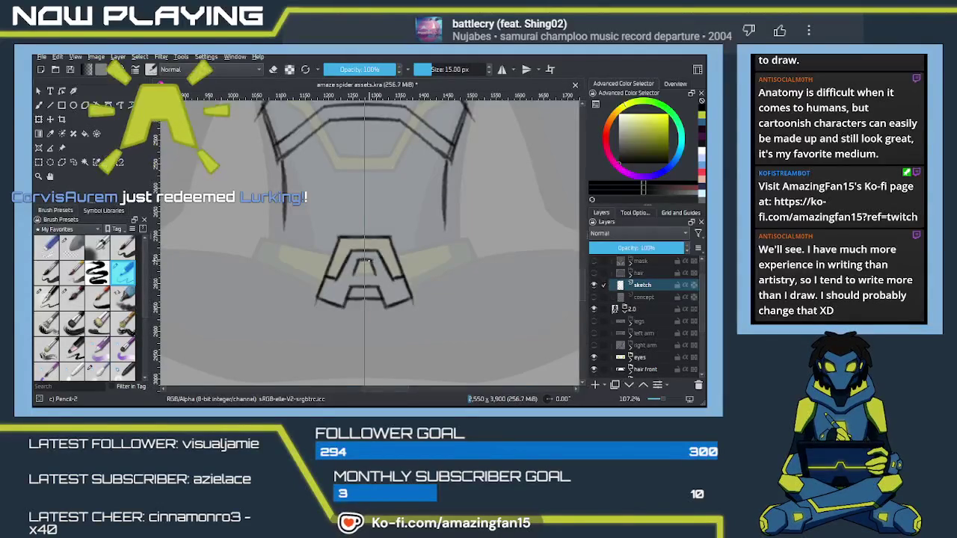
left_click_drag(361, 275, 351, 275)
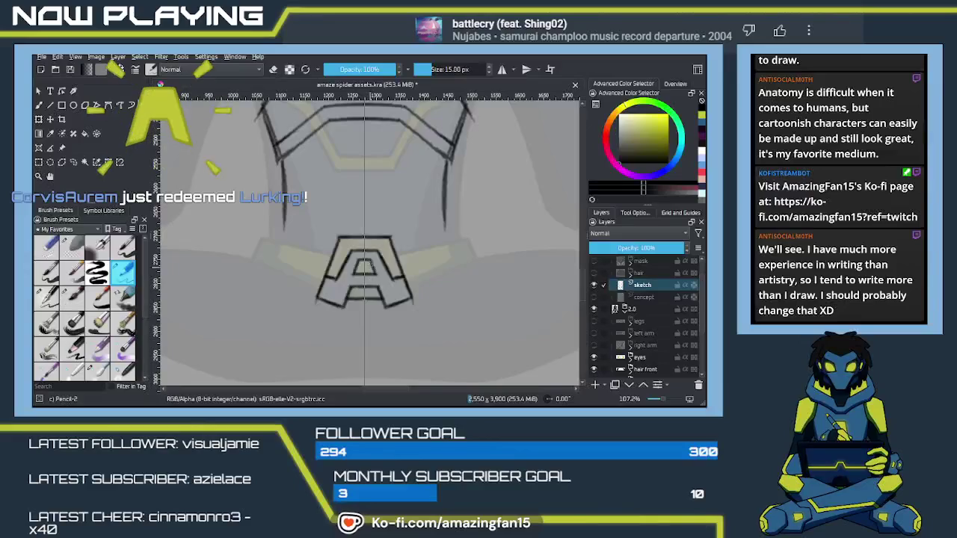
key("e")
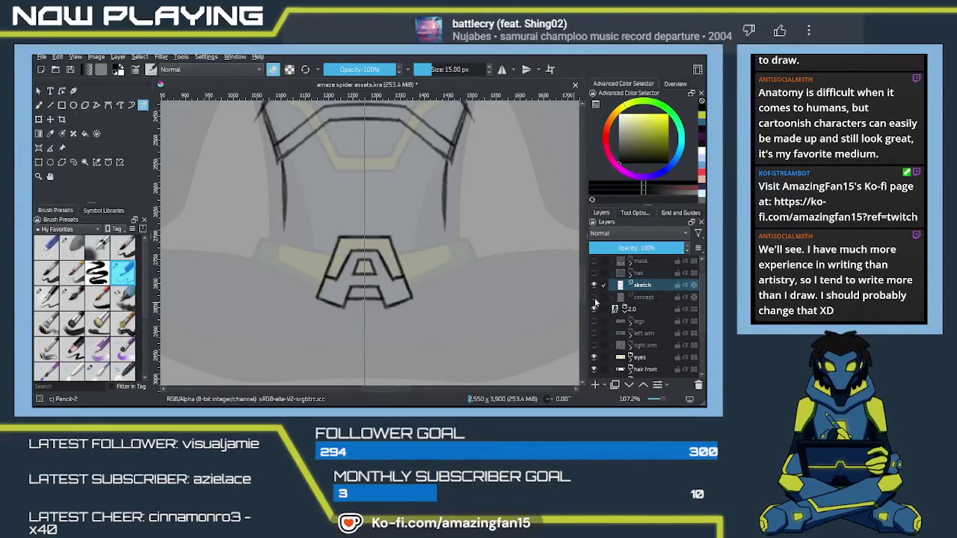
- Show the concept layer, nudge the lassoed A emblem up, and draw a mirrored line above it
left_click(594, 297)
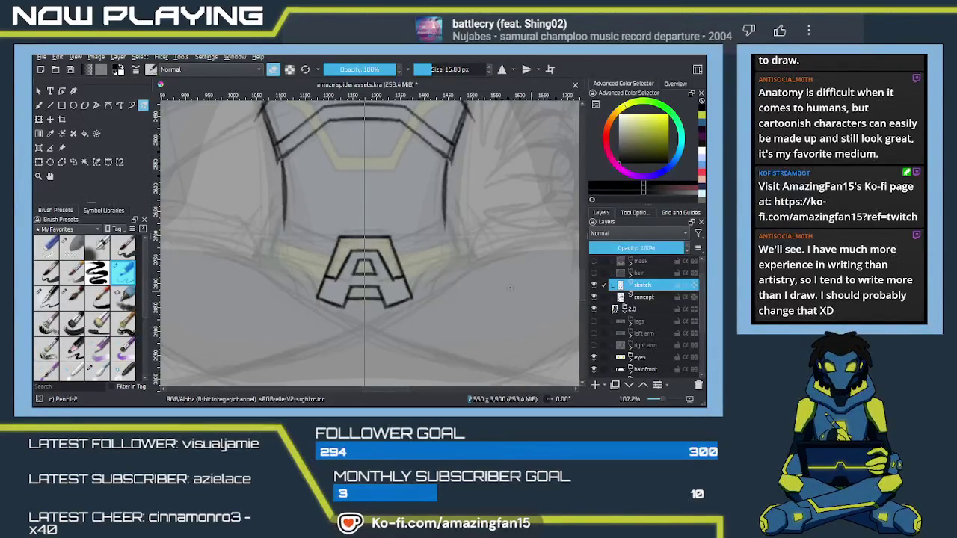
left_click(71, 162)
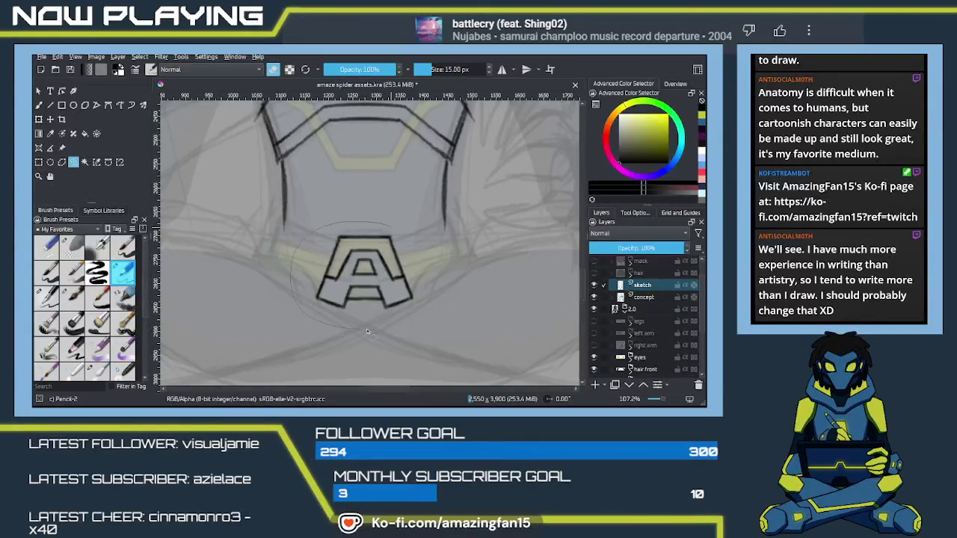
left_click_drag(337, 329, 419, 235)
key("ctrl+t")
left_click_drag(389, 266, 391, 254)
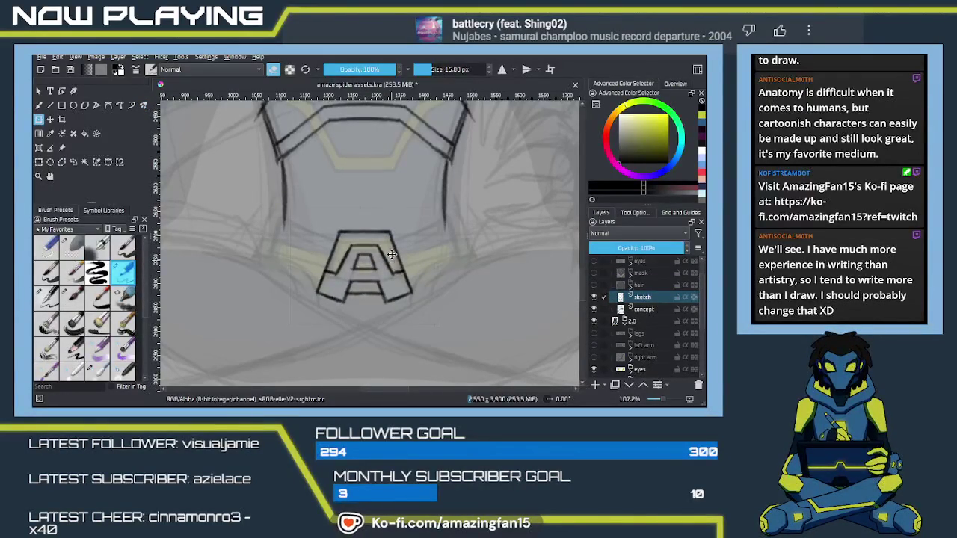
left_click_drag(381, 265, 386, 267)
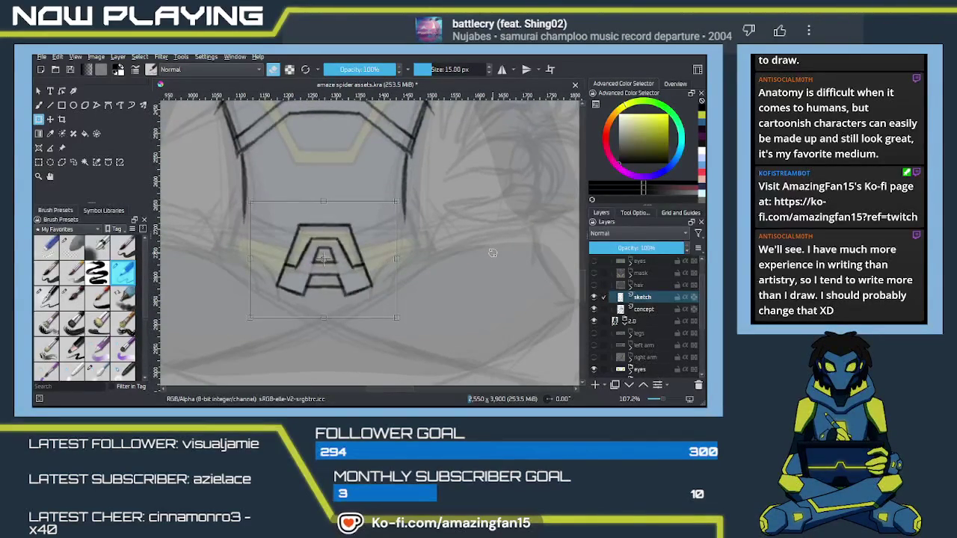
key("q")
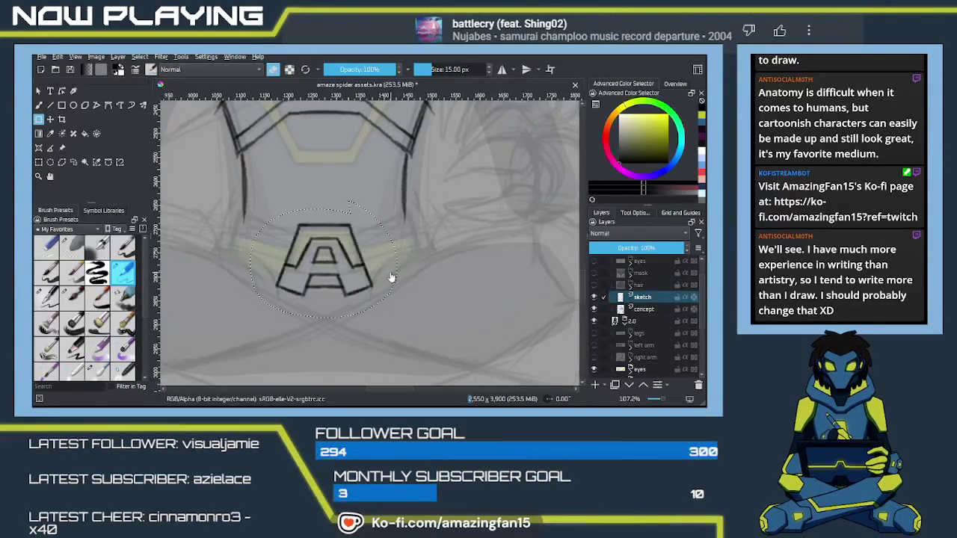
key("ctrl+shift+a")
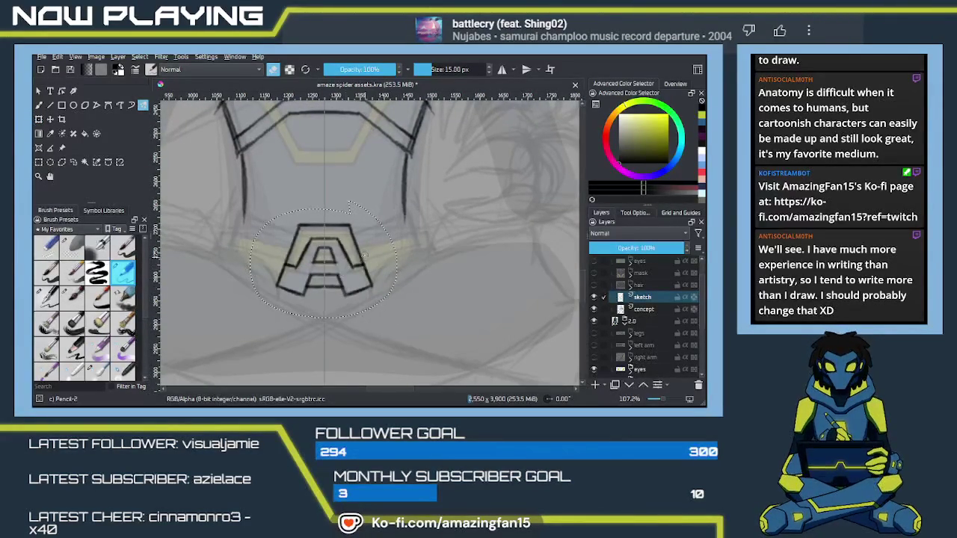
key("e")
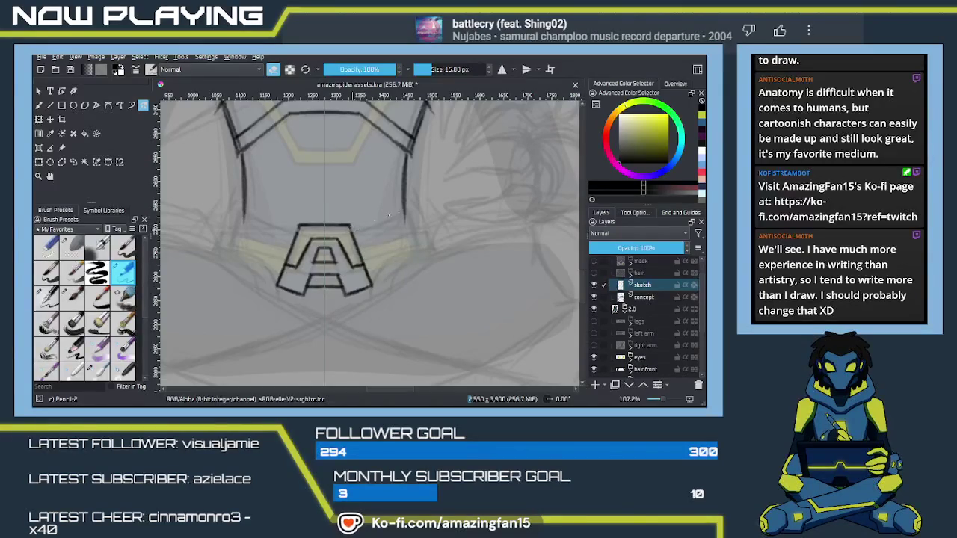
left_click_drag(351, 229, 403, 213)
- Redraw the mirrored chest-plate line up and outward, and hide the coloured 2.0 group
left_click_drag(352, 229, 409, 208)
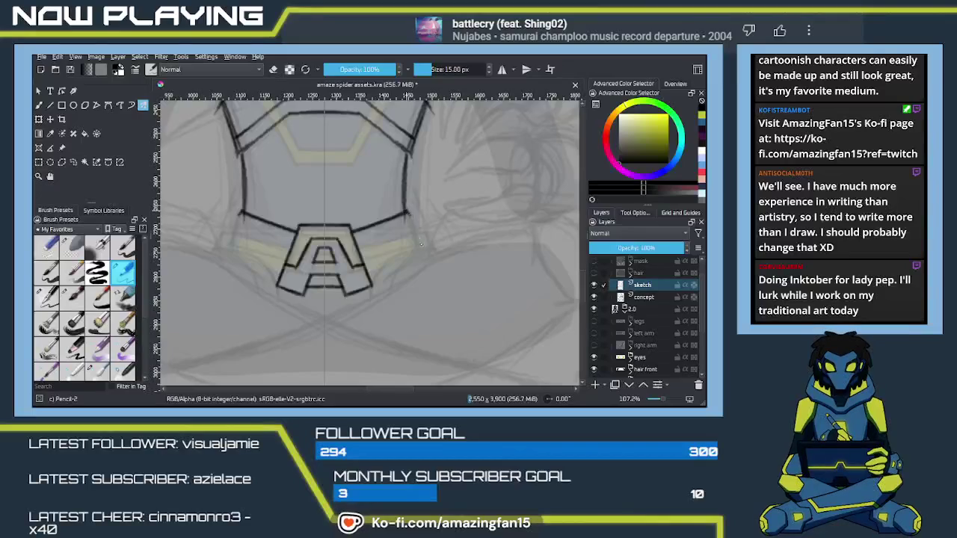
left_click_drag(406, 214, 423, 248)
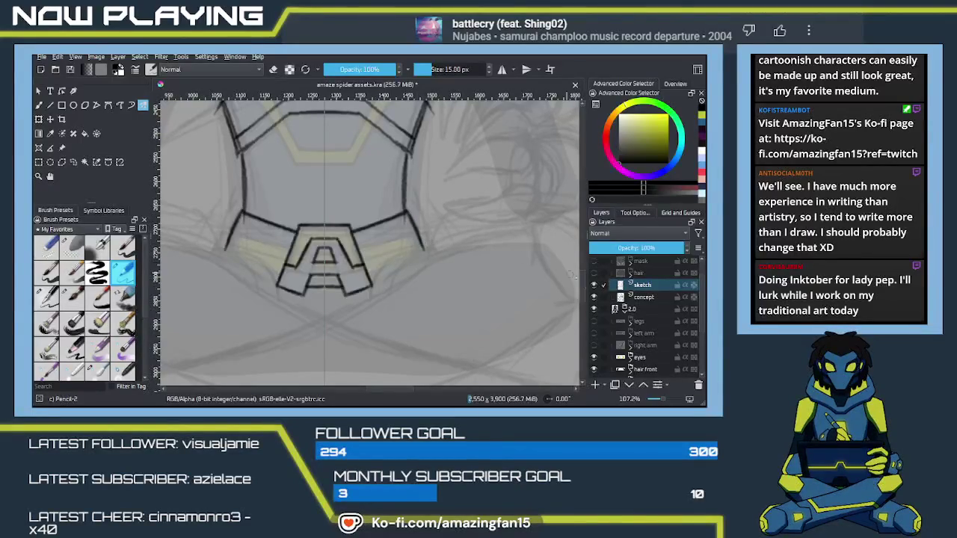
left_click(594, 309)
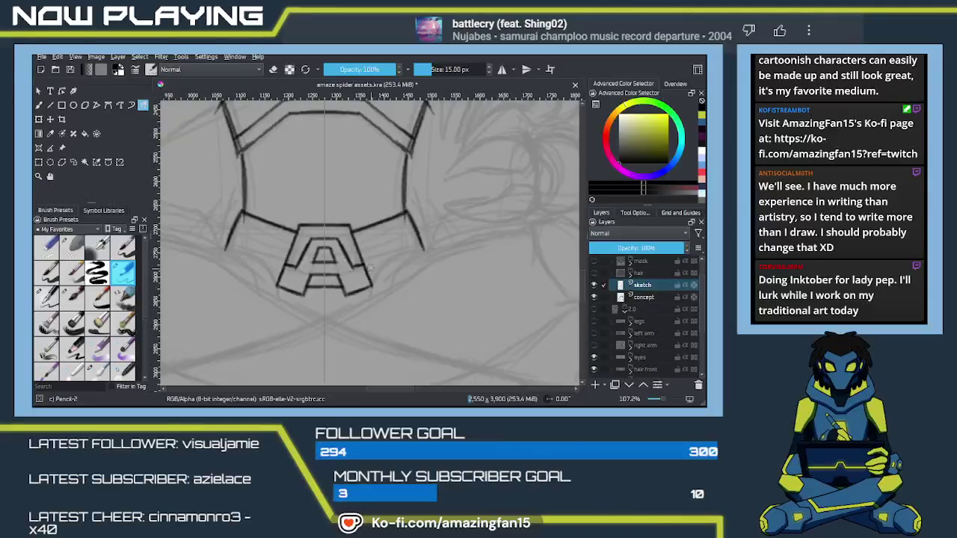
- Ink mirrored belt lines out from the A emblem, undoing the rejected strokes
left_click_drag(368, 275, 418, 237)
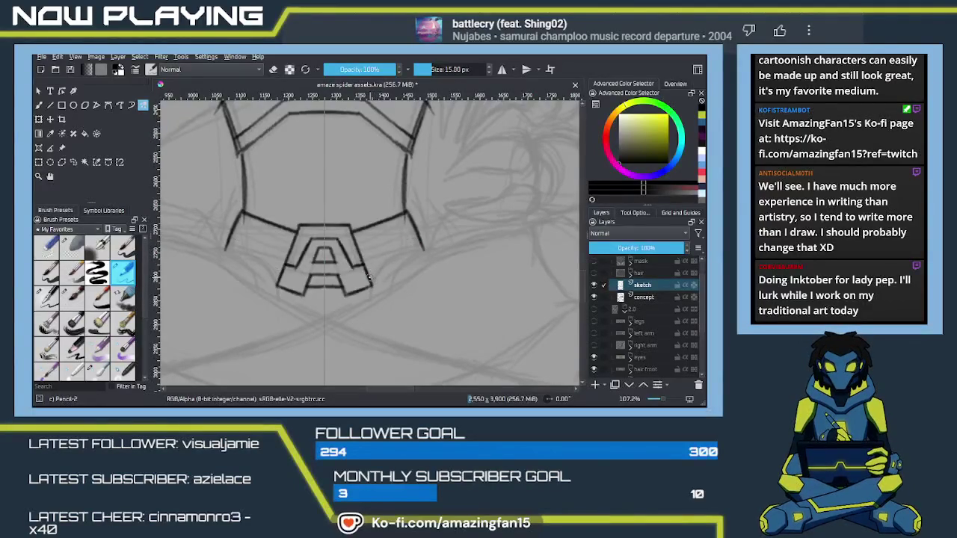
left_click_drag(374, 264, 417, 233)
key("ctrl+z")
left_click_drag(377, 261, 415, 225)
key("ctrl+z")
left_click_drag(369, 285, 402, 240)
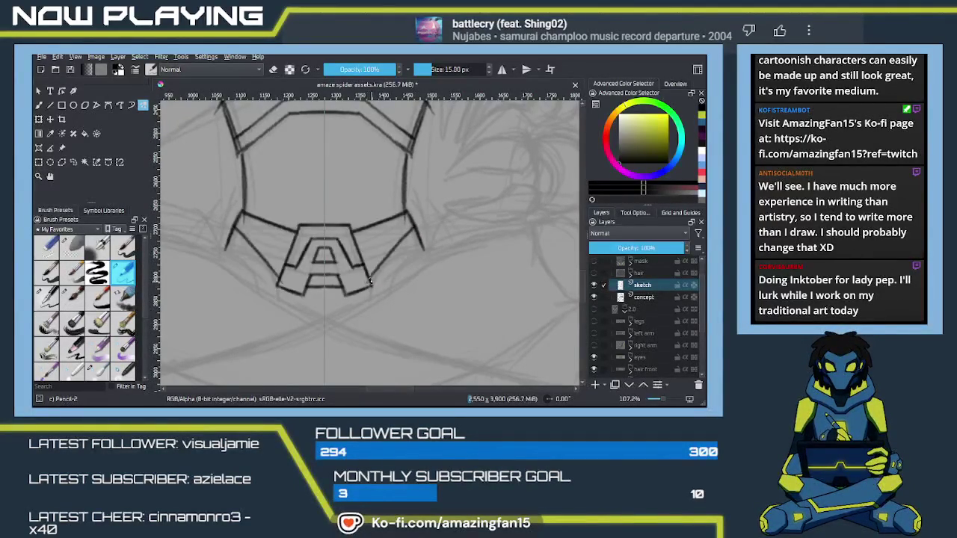
key("ctrl+z")
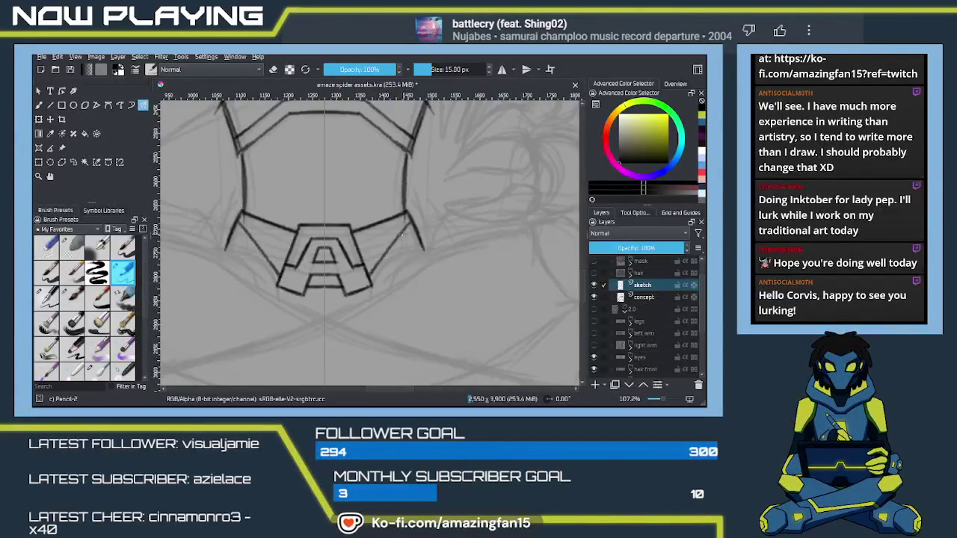
- Zoom out and pan until the coloured spider art sits beside the inked torso sketch
scroll(379, 262, "down", 1)
scroll(379, 278, "down", 3)
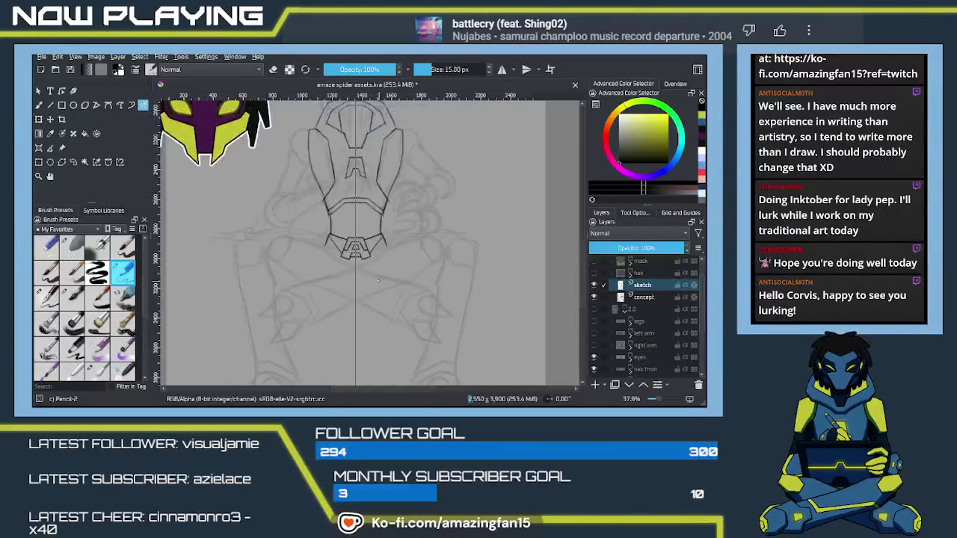
left_click_drag(391, 282, 425, 271)
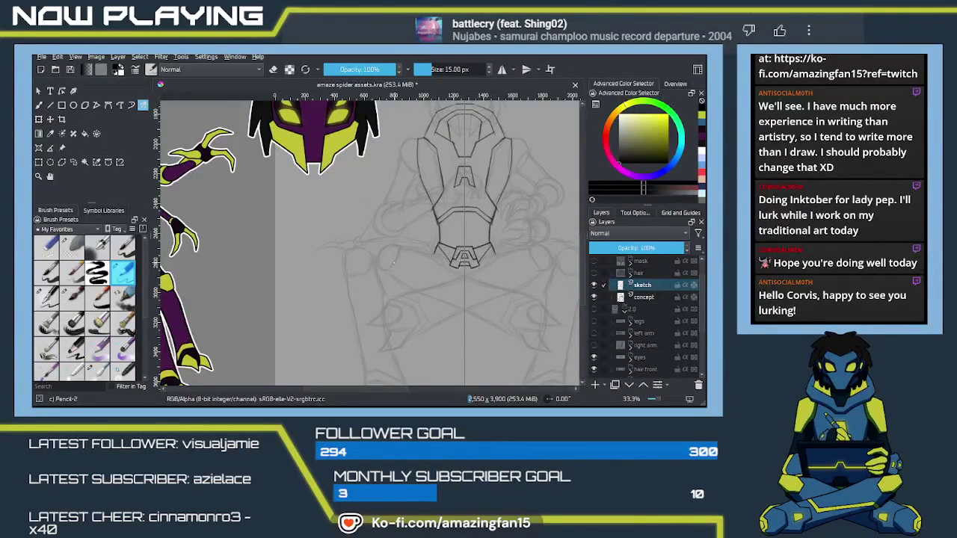
mouse_move(456, 245)
left_mouse_down()
mouse_move(477, 265)
mouse_move(410, 267)
left_mouse_up()
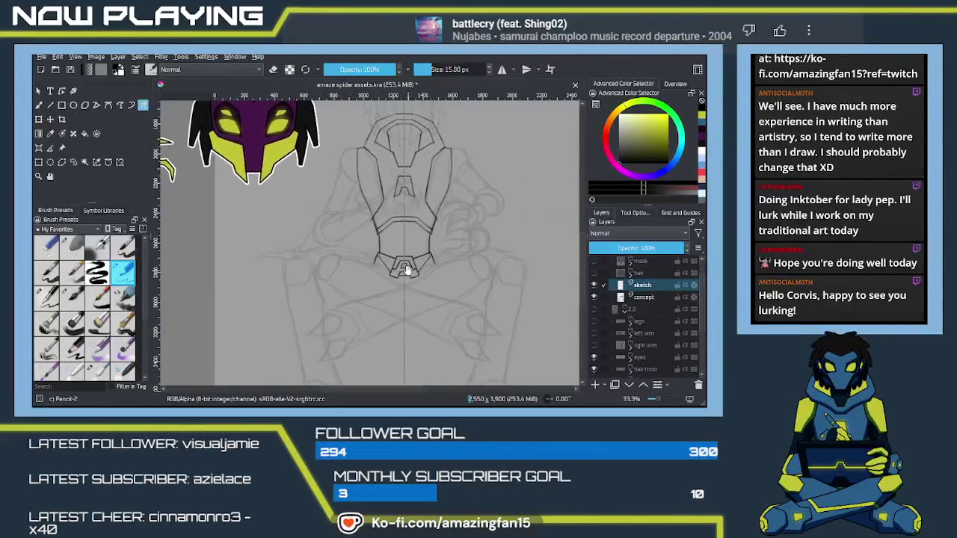
mouse_move(410, 267)
left_mouse_down()
mouse_move(471, 261)
mouse_move(322, 278)
left_mouse_up()
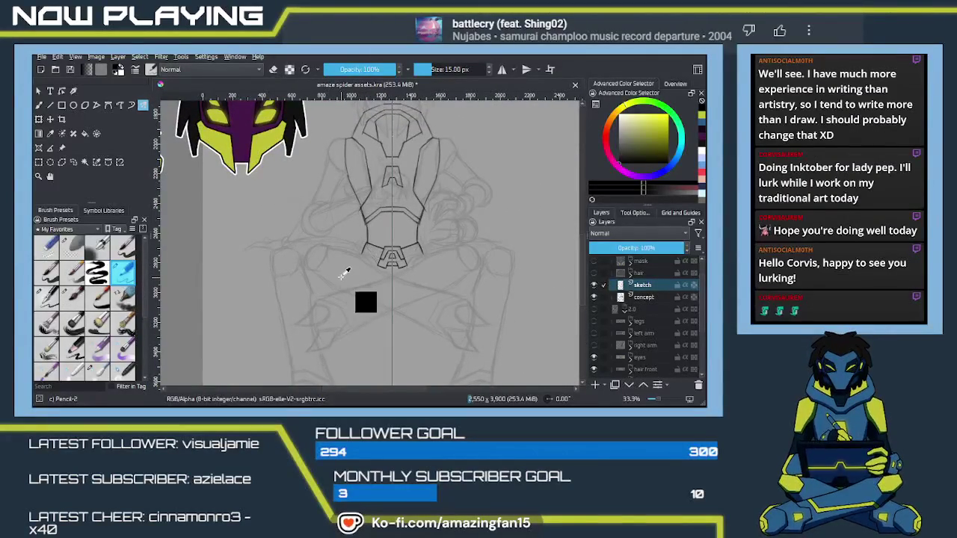
mouse_move(432, 285)
left_mouse_down()
mouse_move(486, 284)
mouse_move(421, 282)
left_mouse_up()
scroll(423, 281, "up", 1)
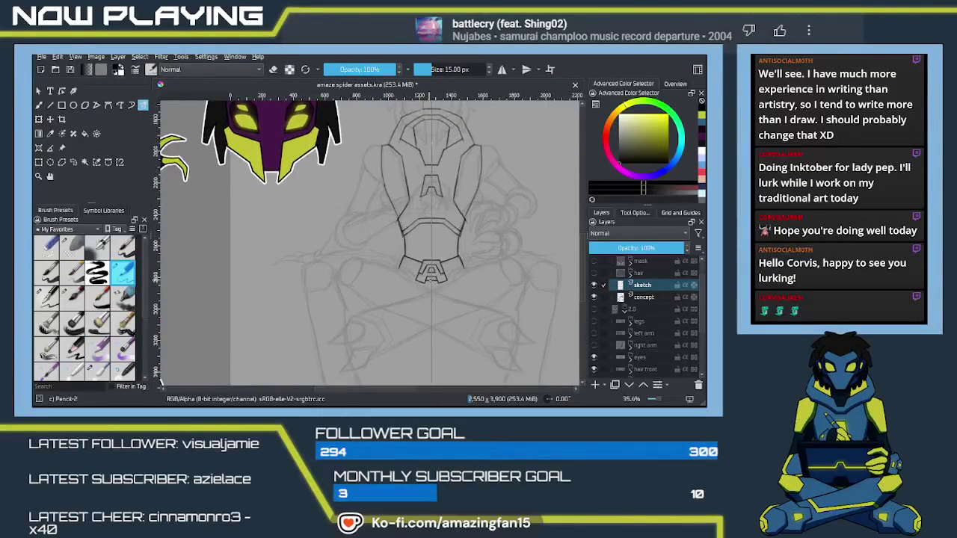
- Join the emblem's lower corners to the belt with mirrored lines, retraced darker
scroll(411, 281, "up", 2)
scroll(396, 279, "up", 2)
scroll(378, 279, "up", 2)
left_click_drag(377, 279, 362, 279)
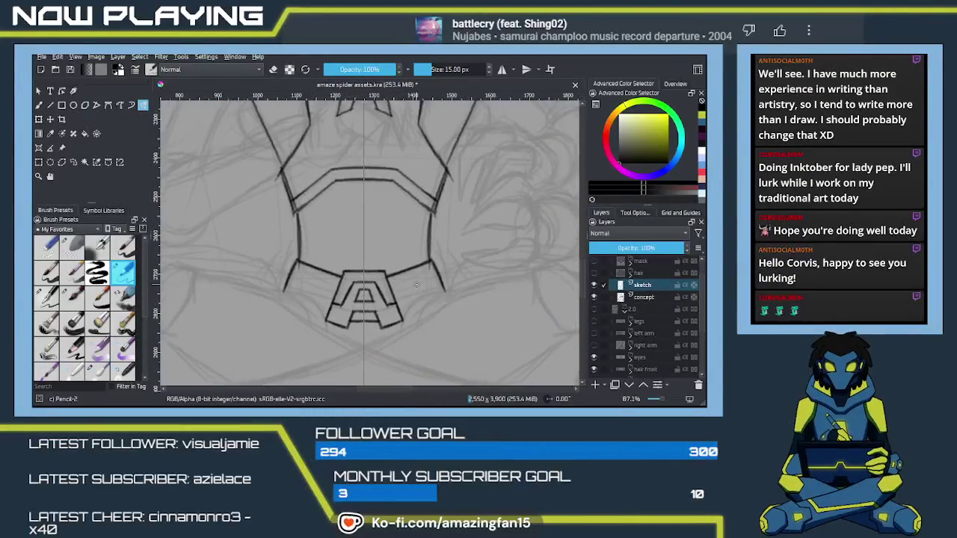
left_click_drag(399, 314, 446, 277)
key("ctrl+z")
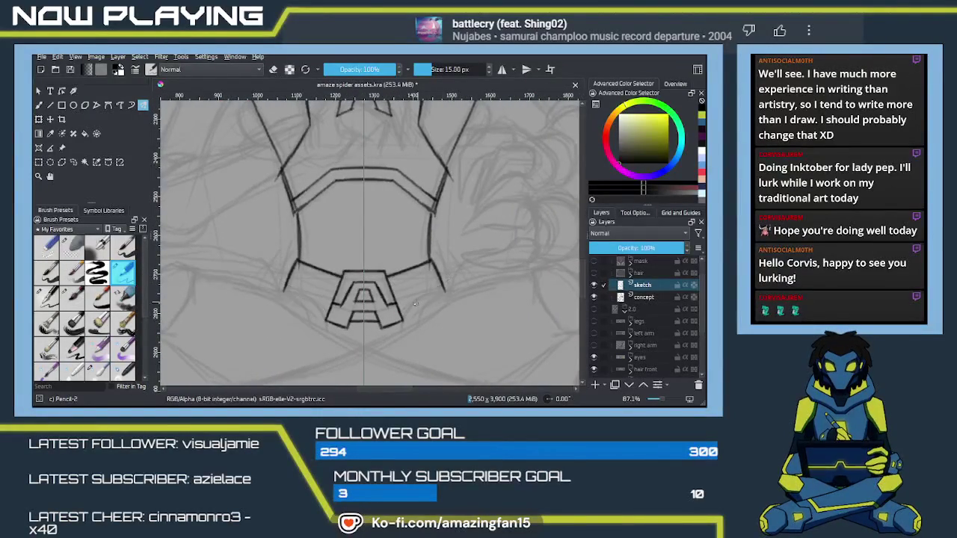
mouse_move(400, 314)
left_mouse_down()
mouse_move(441, 282)
mouse_move(402, 307)
left_mouse_up()
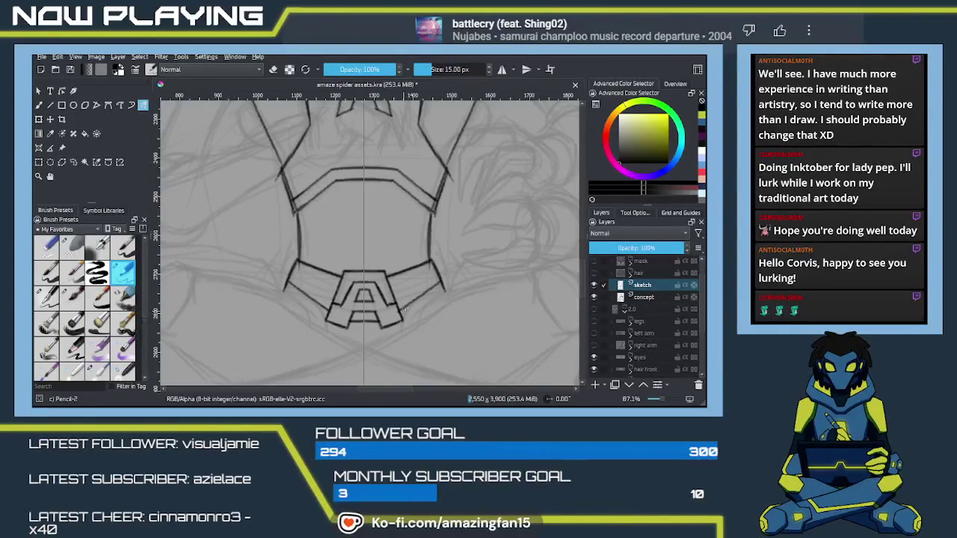
left_click_drag(441, 282, 400, 313)
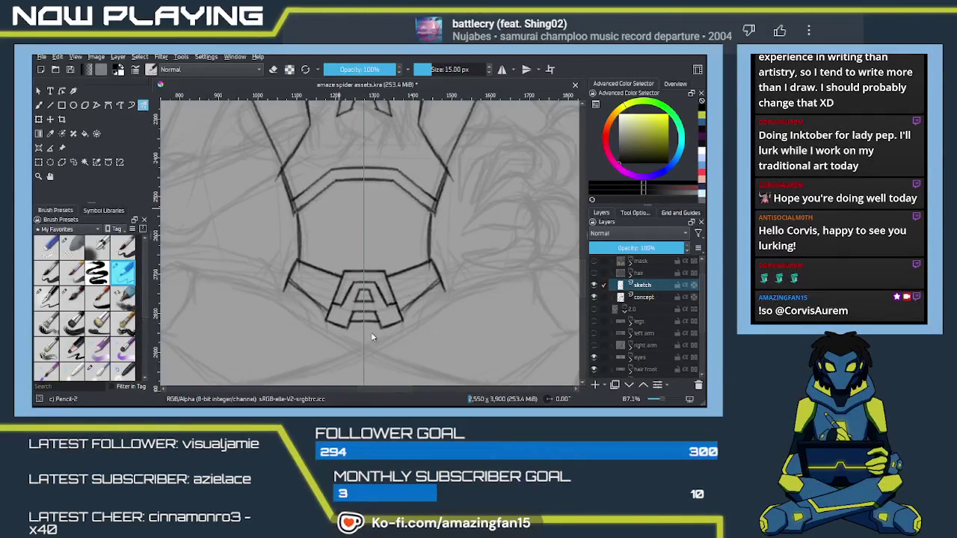
- Switch to the Freehand Brush and zoom out to show the whole spider reference figure
key("b")
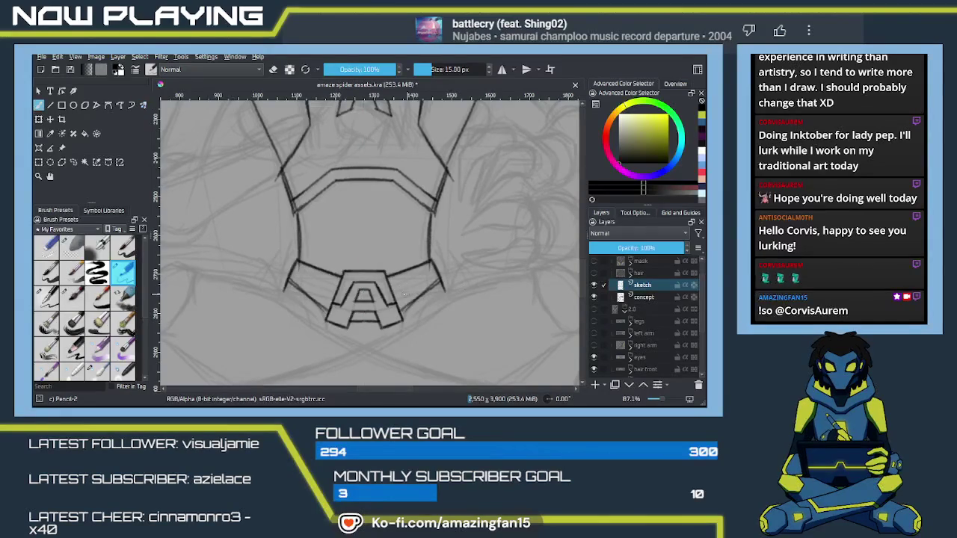
scroll(406, 202, "down", 1)
scroll(400, 225, "down", 3)
scroll(392, 255, "down", 2)
left_click_drag(388, 265, 440, 261)
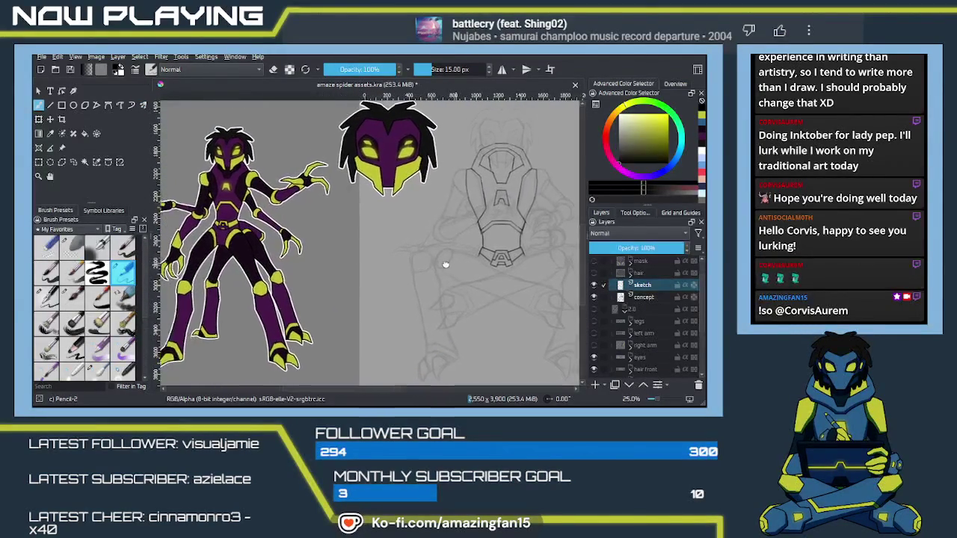
- Frame the figure and put the sketch layer into a new layer group, Group 2
left_click_drag(440, 261, 381, 268)
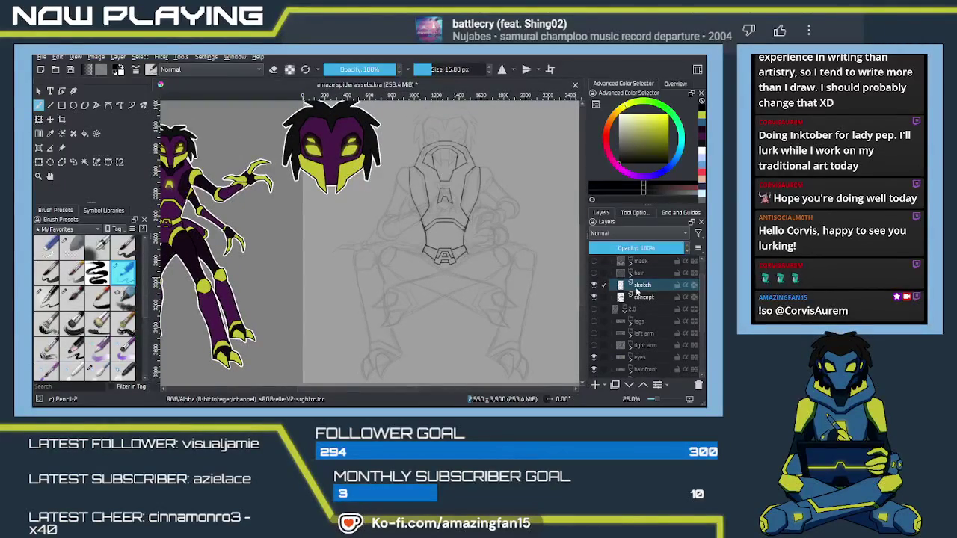
left_click(646, 287)
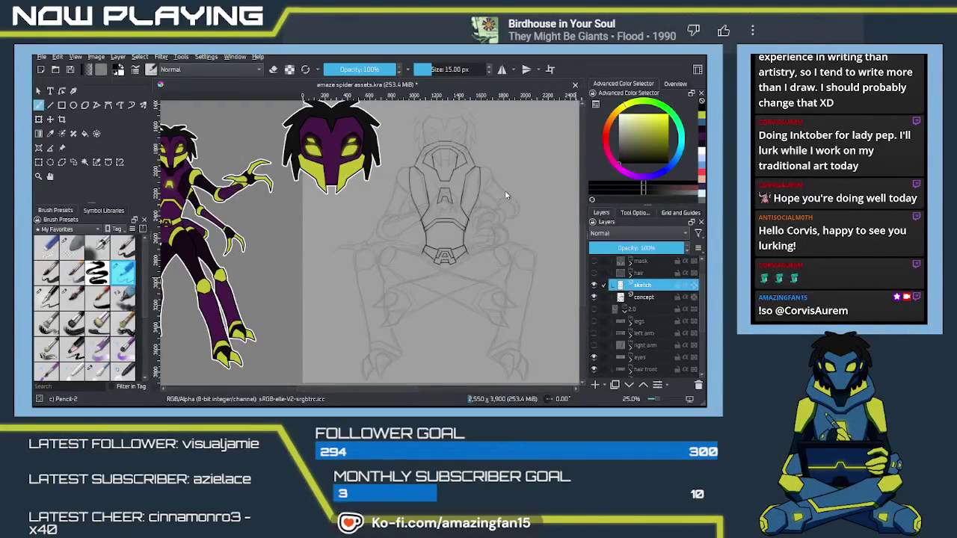
key("ctrl+g")
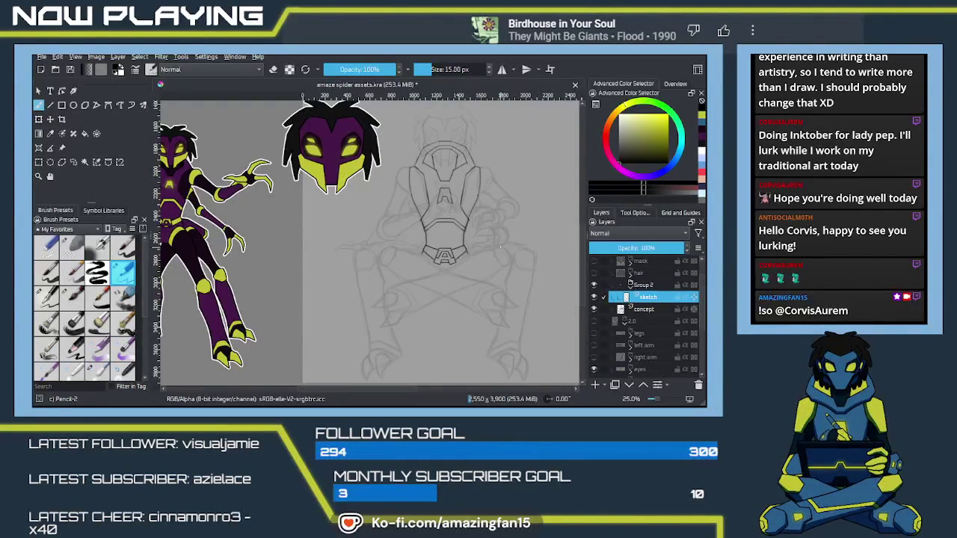
- Rename the new layer group to 'body'
double_click(641, 286)
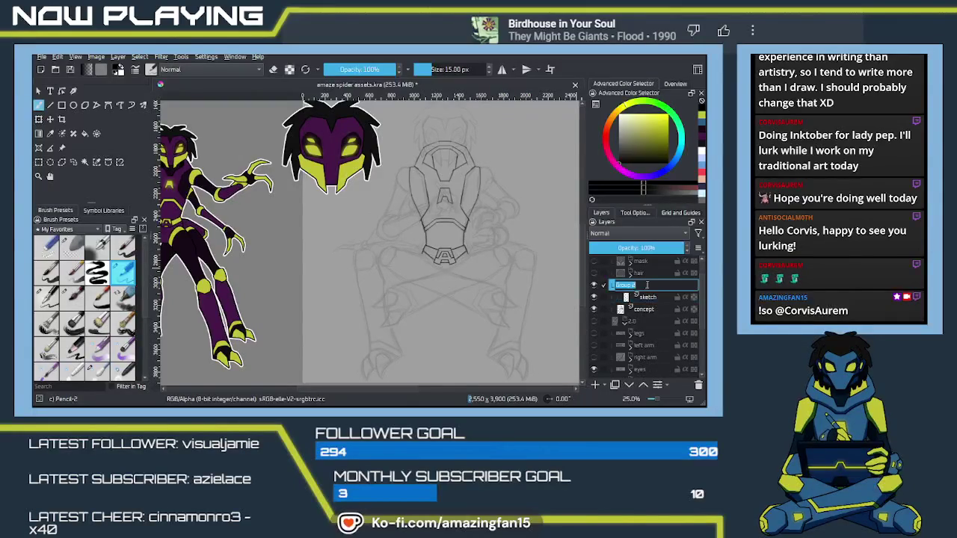
type("body")
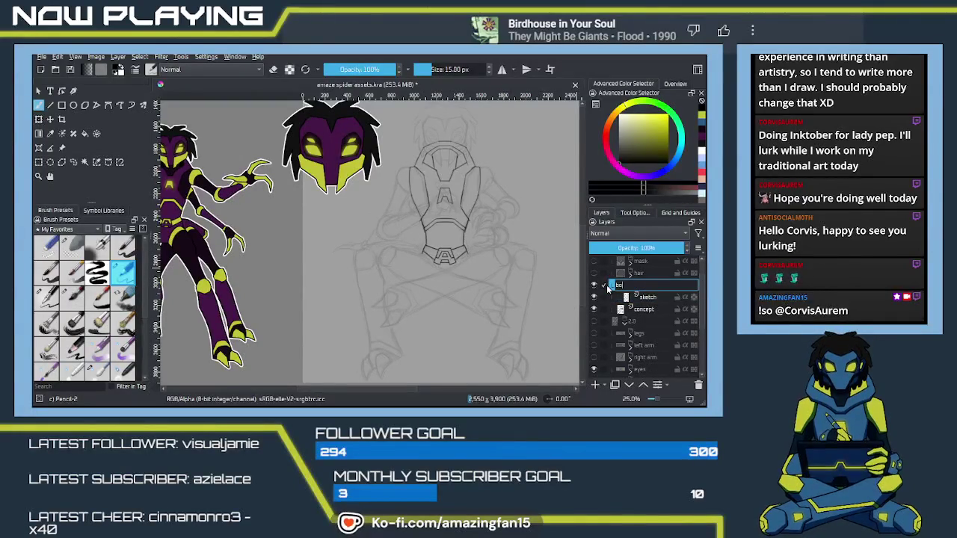
key("Return")
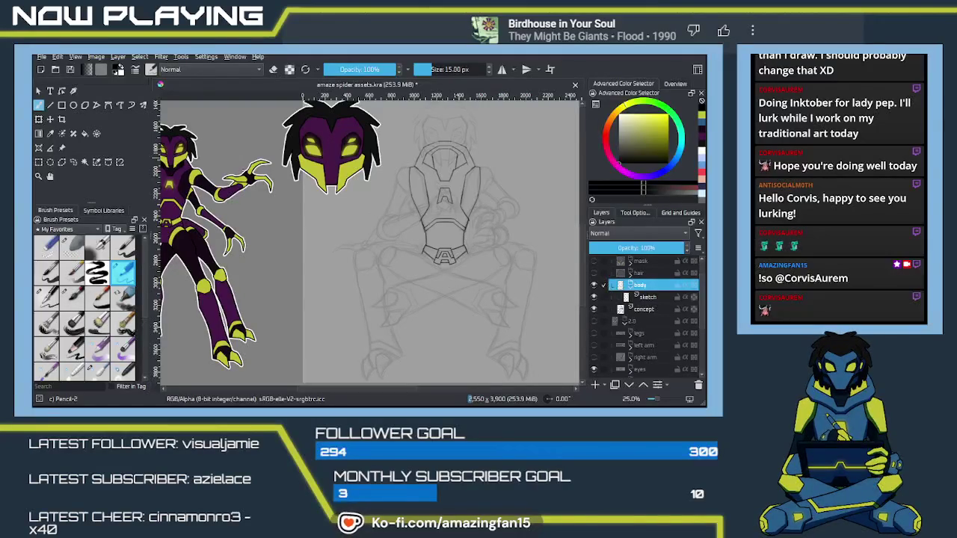
- Zoom back in, make the sketch layer active and enable mirrored symmetric drawing
scroll(391, 229, "up", 1)
scroll(388, 235, "up", 1)
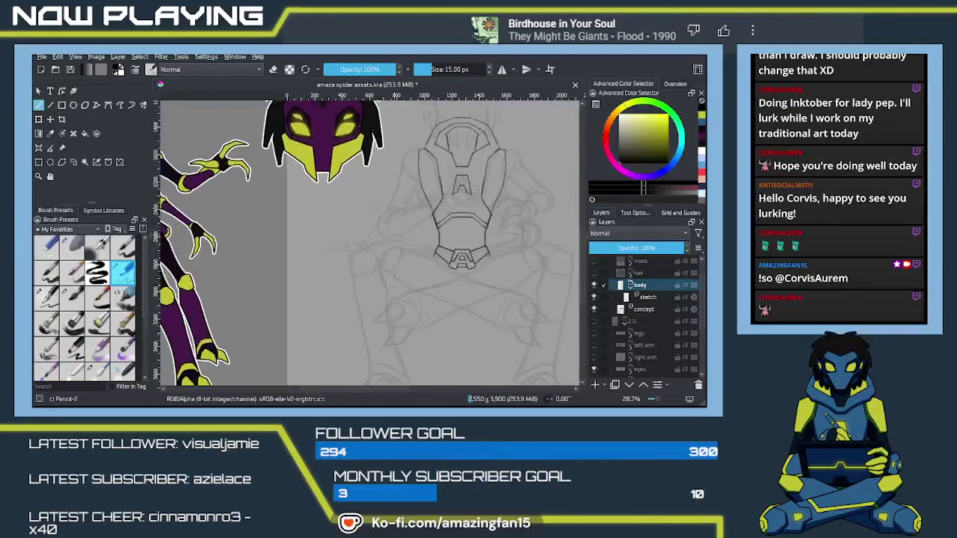
scroll(385, 243, "up", 1)
scroll(382, 251, "up", 1)
scroll(419, 241, "up", 1)
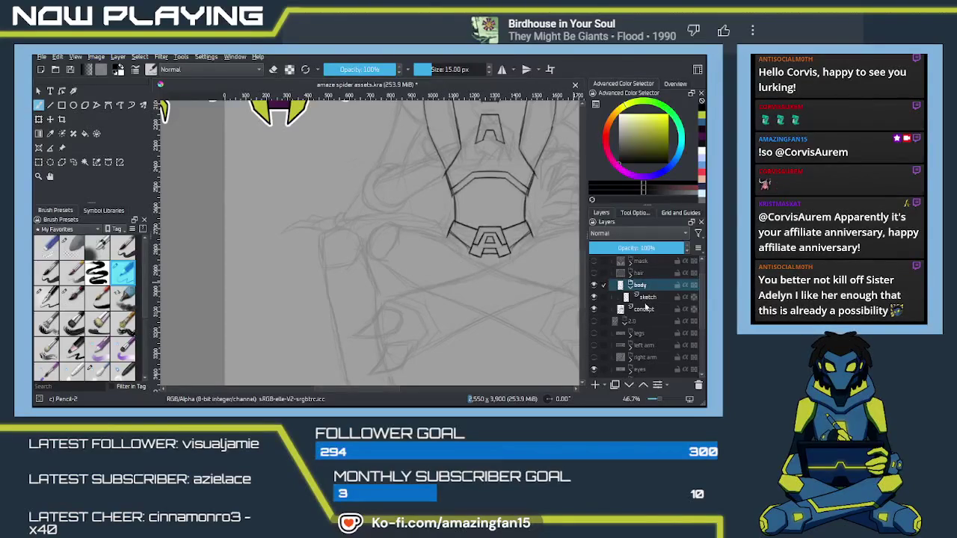
key("Page_Down")
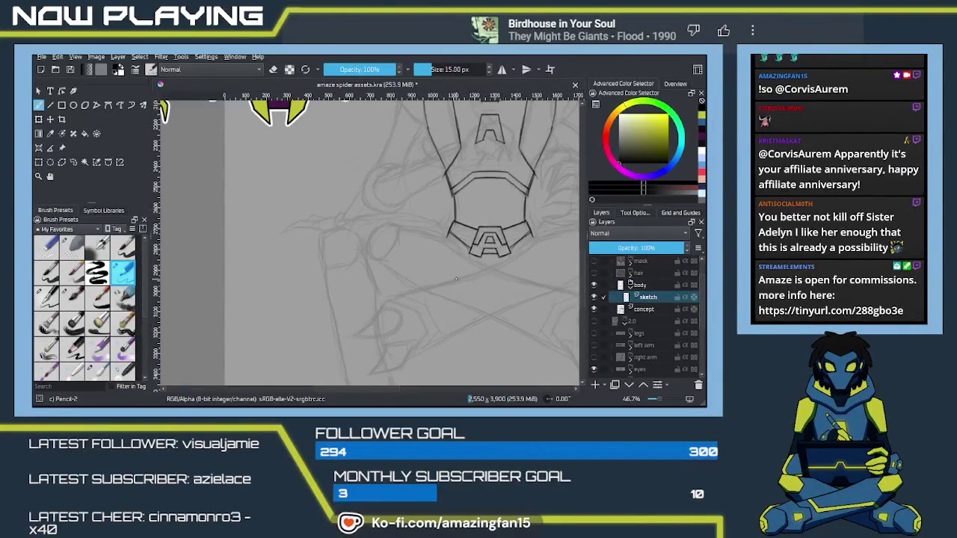
key("q")
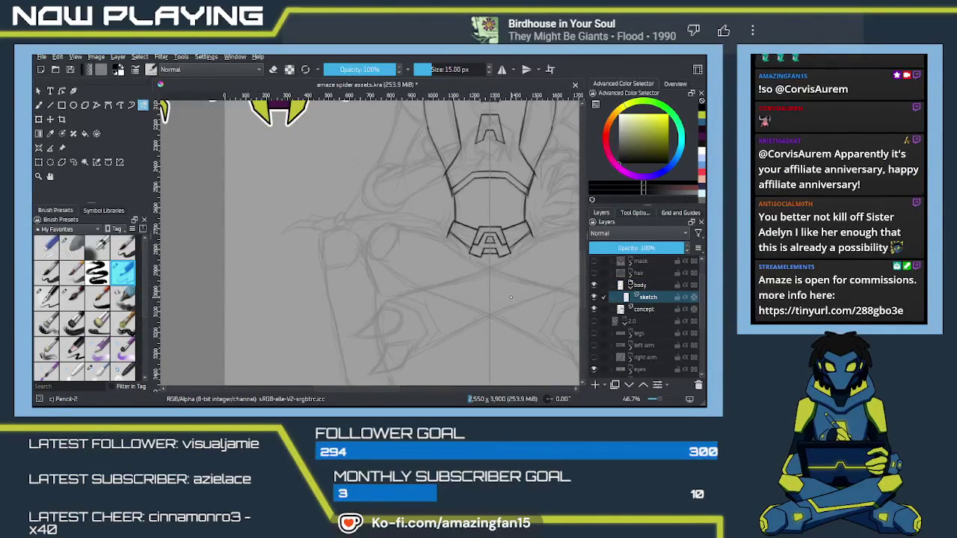
- Sketch rough mirrored crossing strokes below the belt and strengthen the curved line beside it
left_click_drag(535, 295, 429, 303)
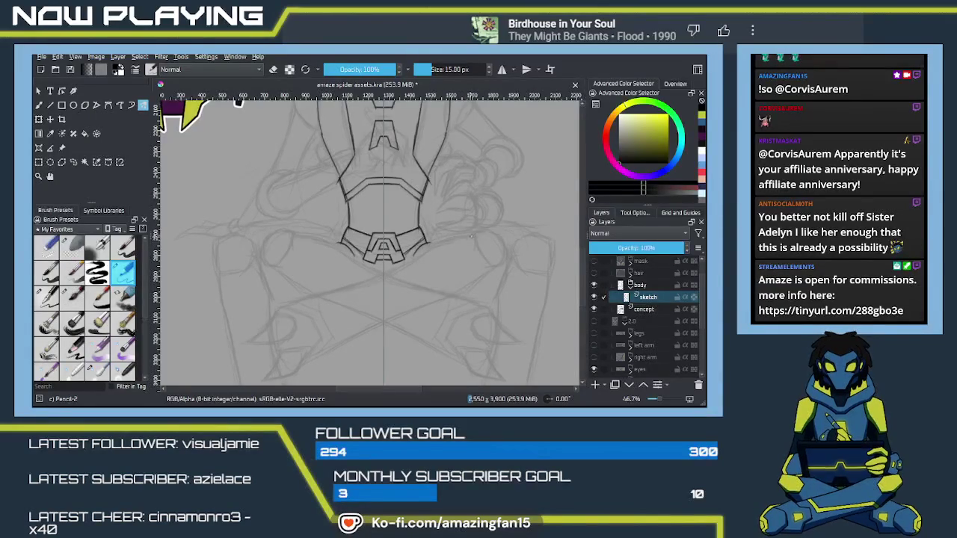
left_click_drag(432, 245, 333, 298)
left_click_drag(337, 245, 449, 302)
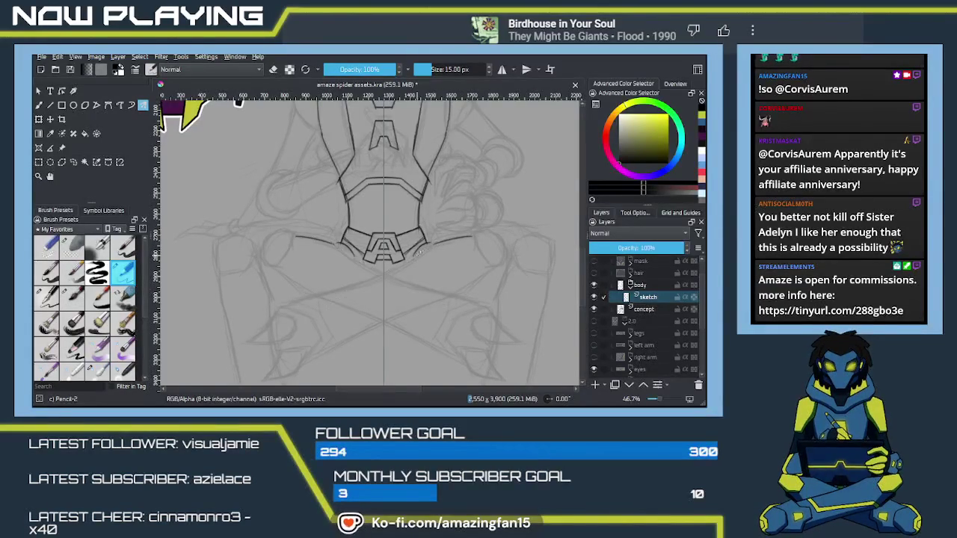
left_click_drag(336, 247, 450, 303)
left_click_drag(249, 342, 420, 251)
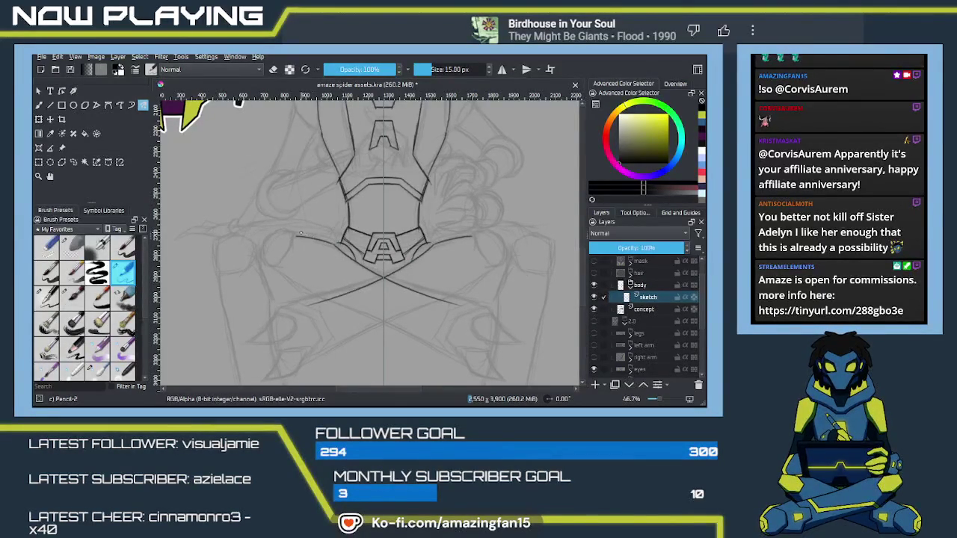
left_click_drag(296, 233, 341, 246)
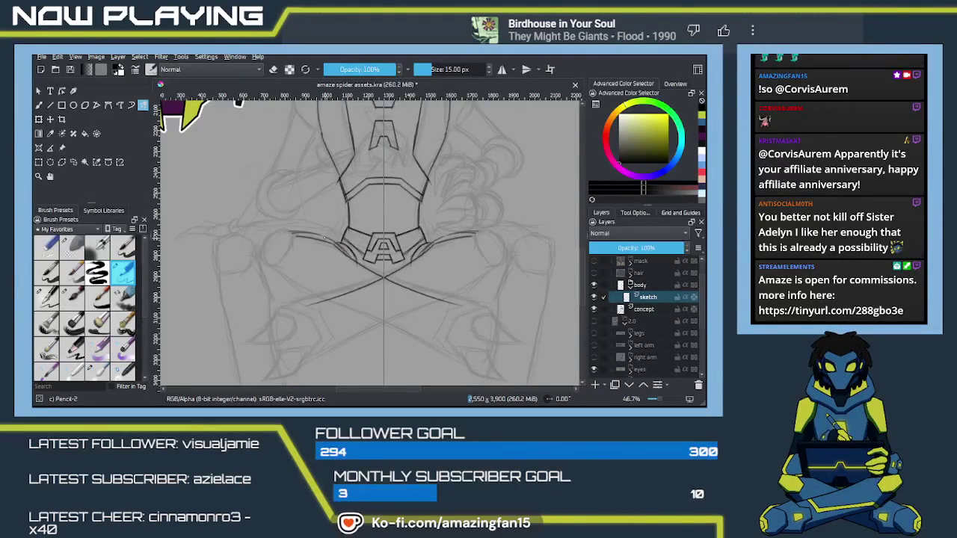
mouse_move(369, 287)
left_mouse_down()
mouse_move(342, 242)
mouse_move(415, 254)
left_mouse_up()
- Erase the rough strokes and draw the upper pair of mirrored strap lines
key("e")
left_click_drag(307, 255, 353, 238)
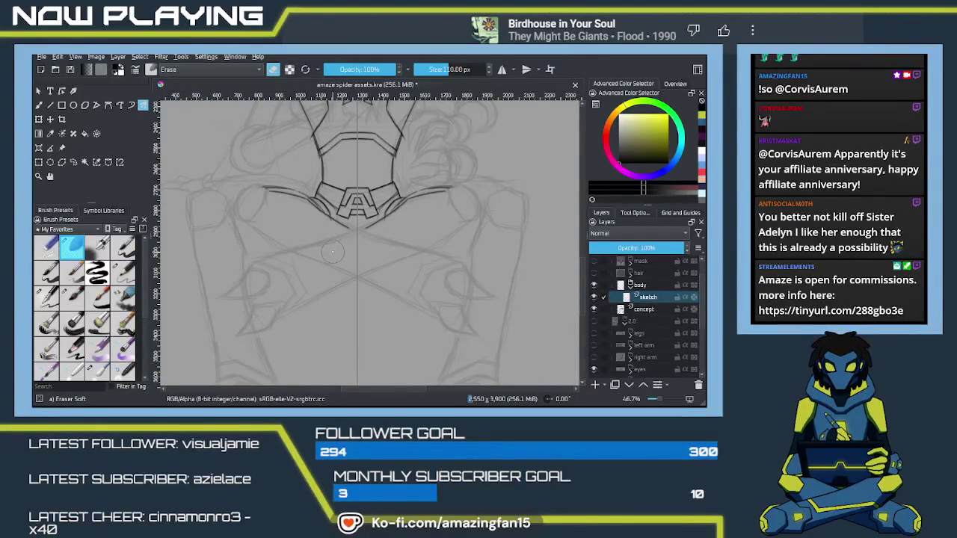
key("e")
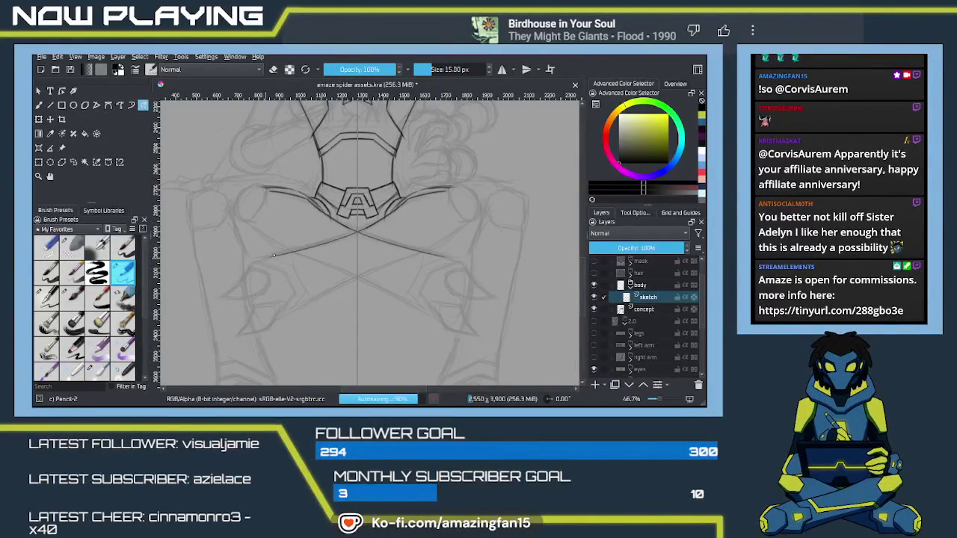
left_click_drag(357, 230, 441, 259)
left_click_drag(358, 230, 272, 258)
key("ctrl+z")
left_click_drag(357, 230, 268, 256)
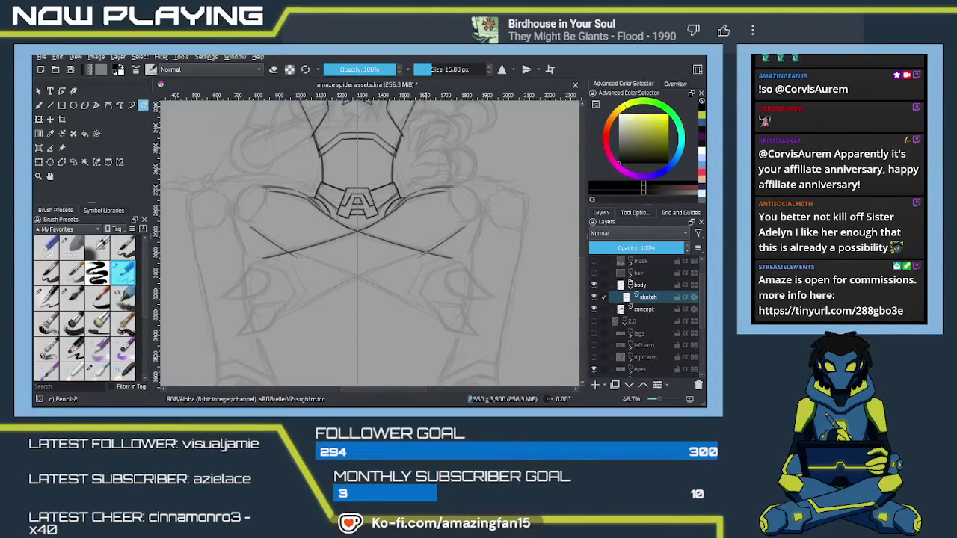
left_click_drag(421, 255, 295, 293)
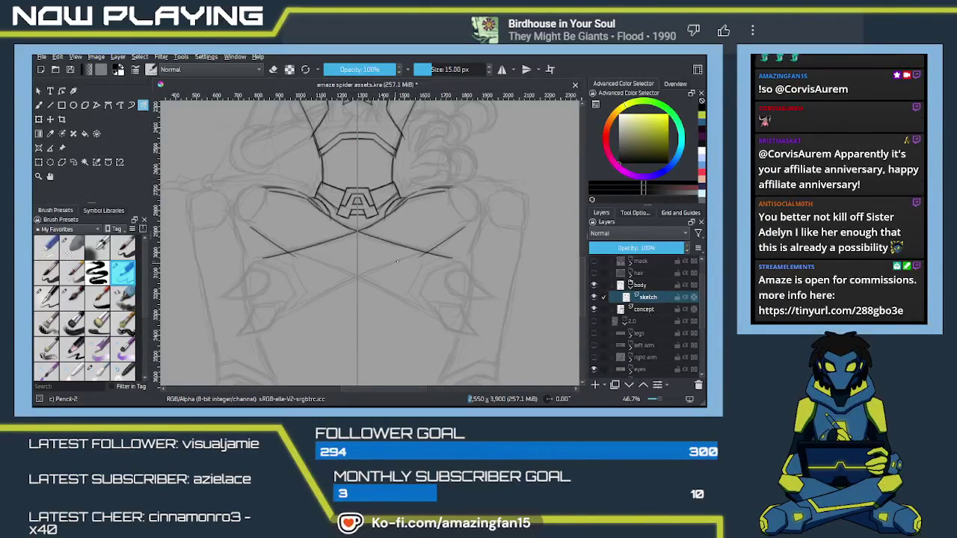
key("ctrl+z")
left_click_drag(422, 254, 296, 293)
key("ctrl+z")
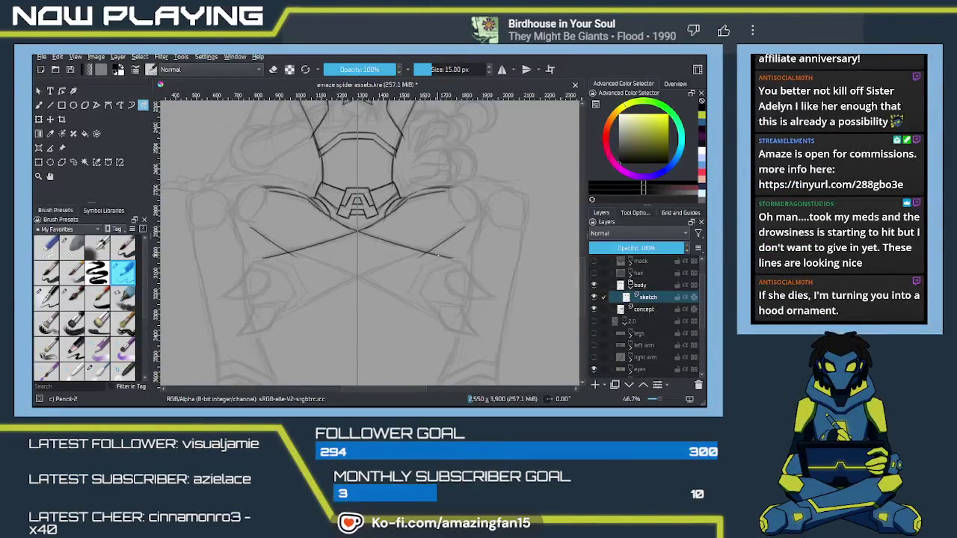
- Draw the lower X strap strokes after several retries, extend them outward and touch up the belt
left_click_drag(406, 289, 458, 255)
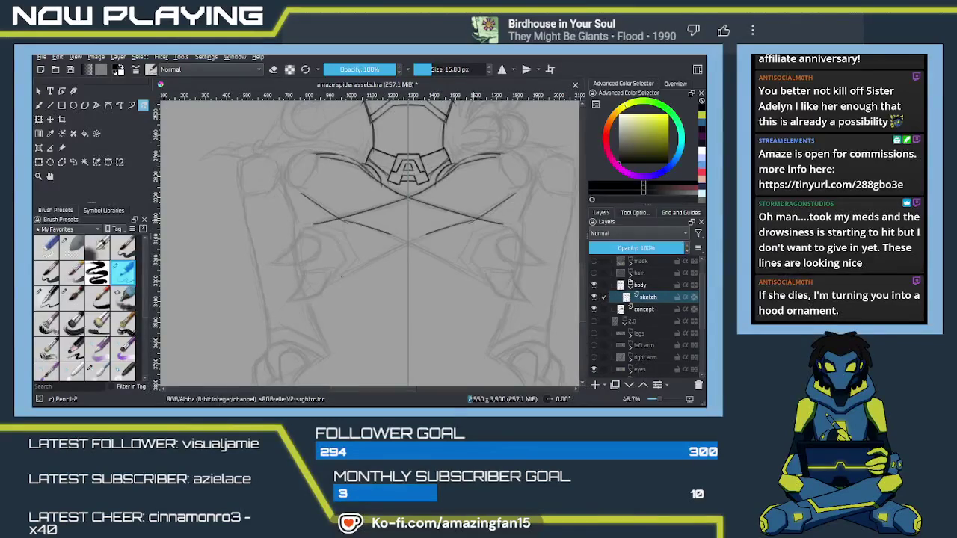
left_click_drag(473, 221, 342, 273)
key("ctrl+z")
left_click_drag(470, 222, 351, 274)
key("ctrl+z")
left_click_drag(503, 222, 346, 277)
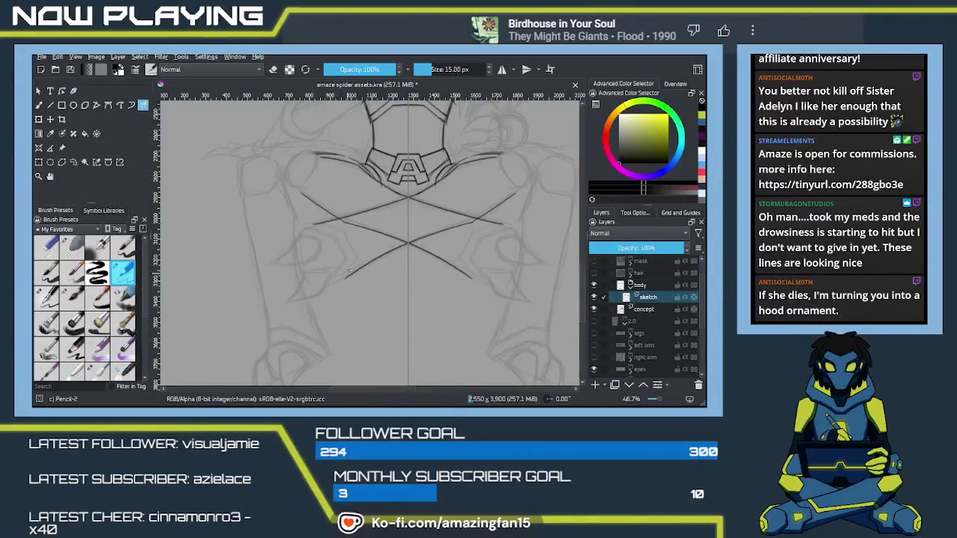
key("ctrl+z")
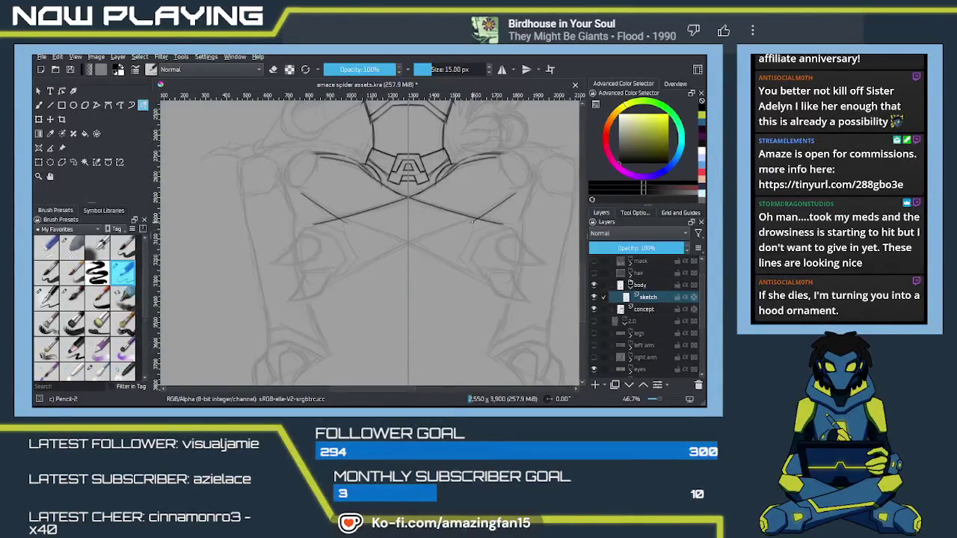
left_click_drag(472, 222, 333, 282)
key("ctrl+z")
left_click_drag(472, 221, 335, 283)
key("ctrl+z")
left_click_drag(472, 221, 333, 281)
key("ctrl+z")
left_click_drag(474, 221, 323, 292)
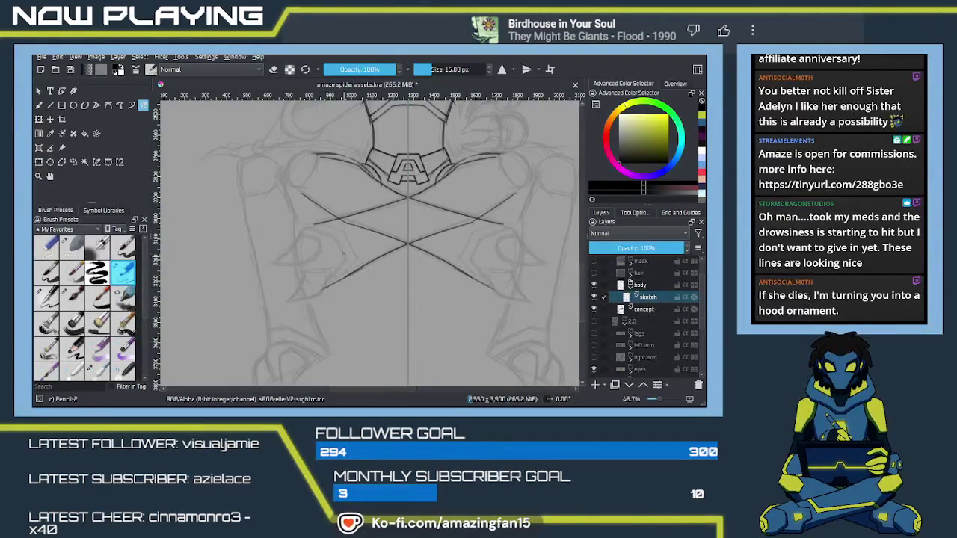
mouse_move(366, 205)
left_mouse_down()
mouse_move(382, 208)
mouse_move(352, 265)
left_mouse_up()
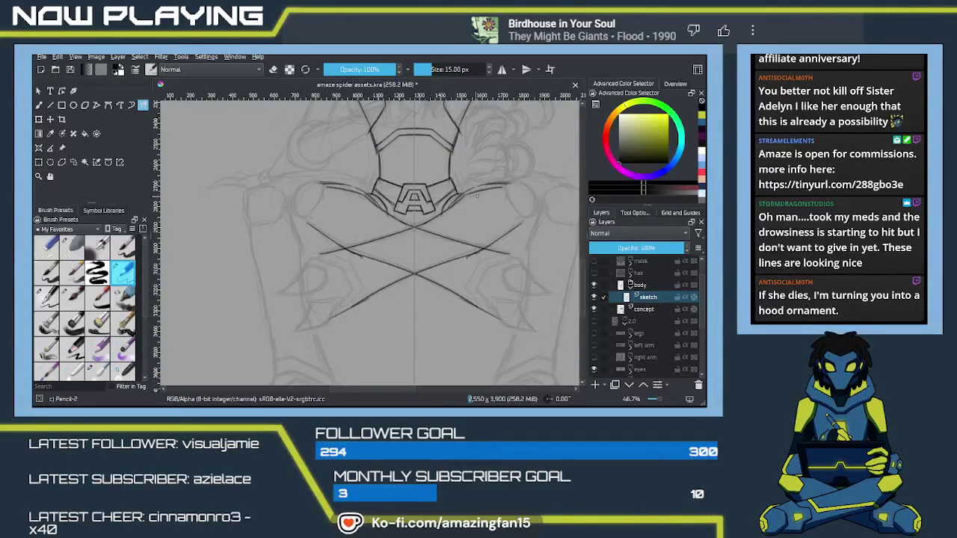
mouse_move(456, 201)
left_mouse_down()
mouse_move(440, 212)
mouse_move(424, 265)
left_mouse_up()
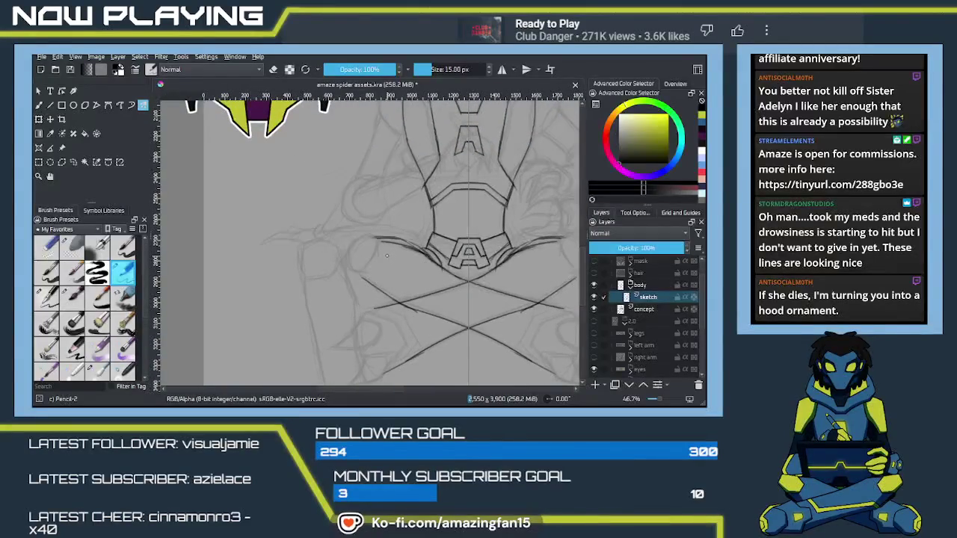
- Zoom in and draw a hook hanging from the strap line, extending its top leftward
scroll(392, 254, "up", 1)
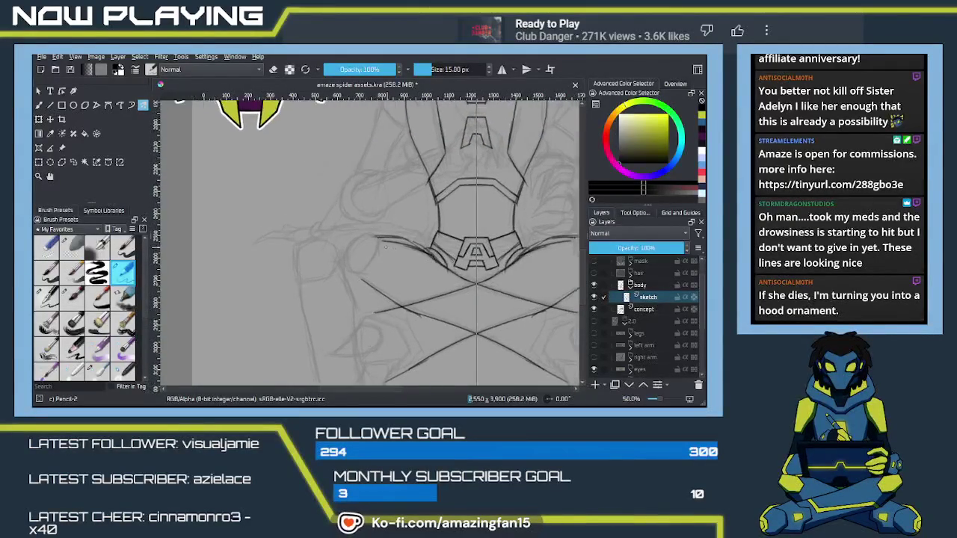
scroll(389, 248, "up", 1)
scroll(382, 243, "up", 1)
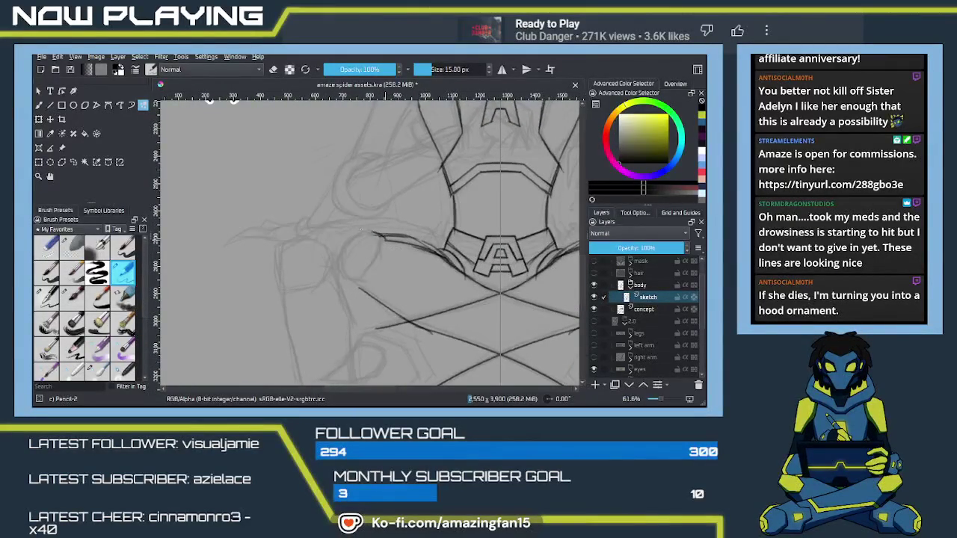
key("ctrl+z")
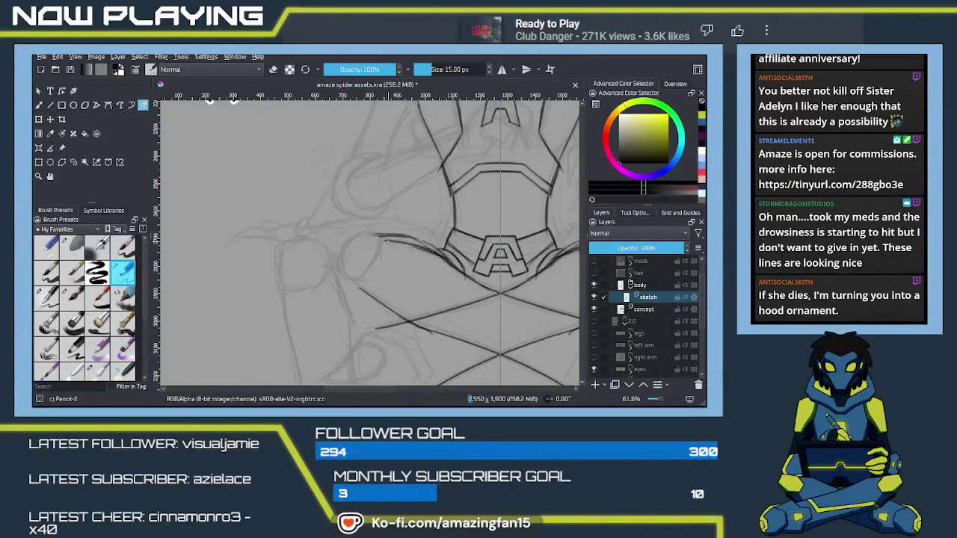
mouse_move(389, 239)
left_mouse_down()
mouse_move(380, 241)
mouse_move(377, 261)
left_mouse_up()
key("ctrl+z")
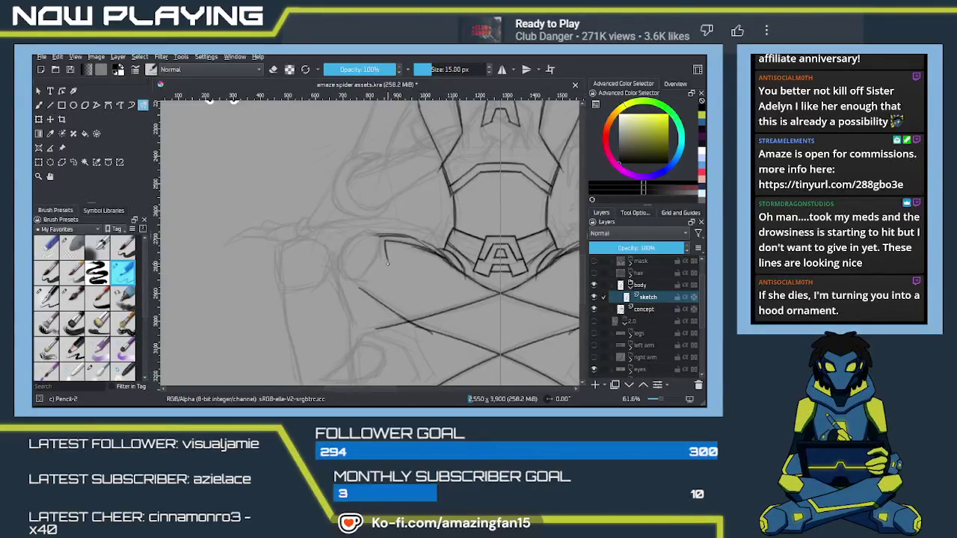
mouse_move(389, 268)
left_mouse_down()
mouse_move(365, 227)
mouse_move(345, 243)
left_mouse_up()
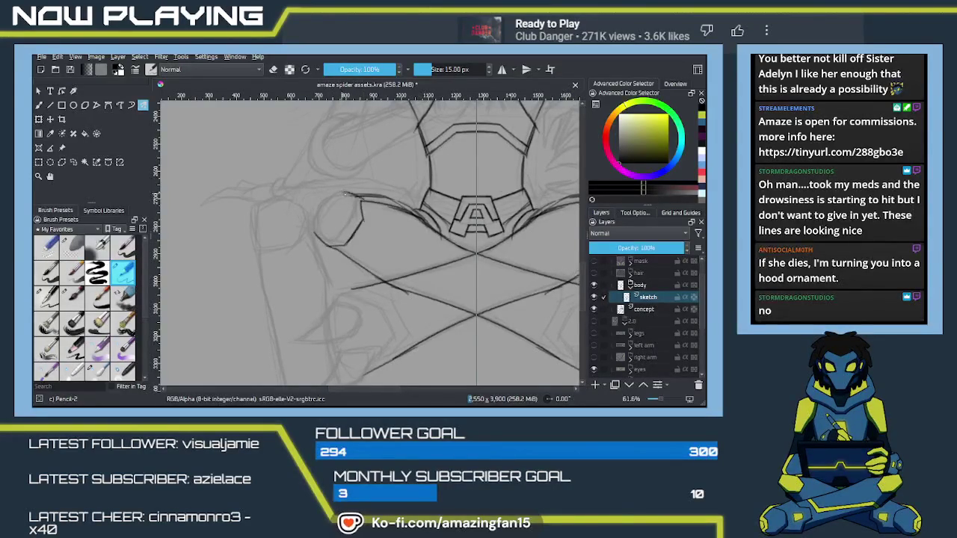
mouse_move(359, 197)
left_mouse_down()
mouse_move(334, 193)
mouse_move(314, 226)
left_mouse_up()
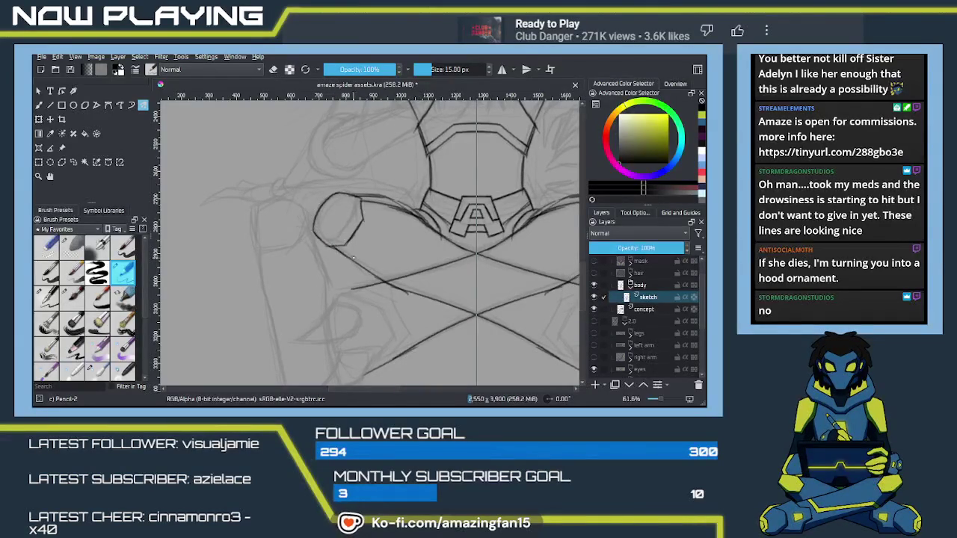
- Draw the hooked chevron curving down the thigh and double it with an inner line
mouse_move(533, 282)
left_mouse_down()
mouse_move(395, 259)
mouse_move(426, 252)
mouse_move(390, 249)
left_mouse_up()
left_click_drag(424, 202, 588, 157)
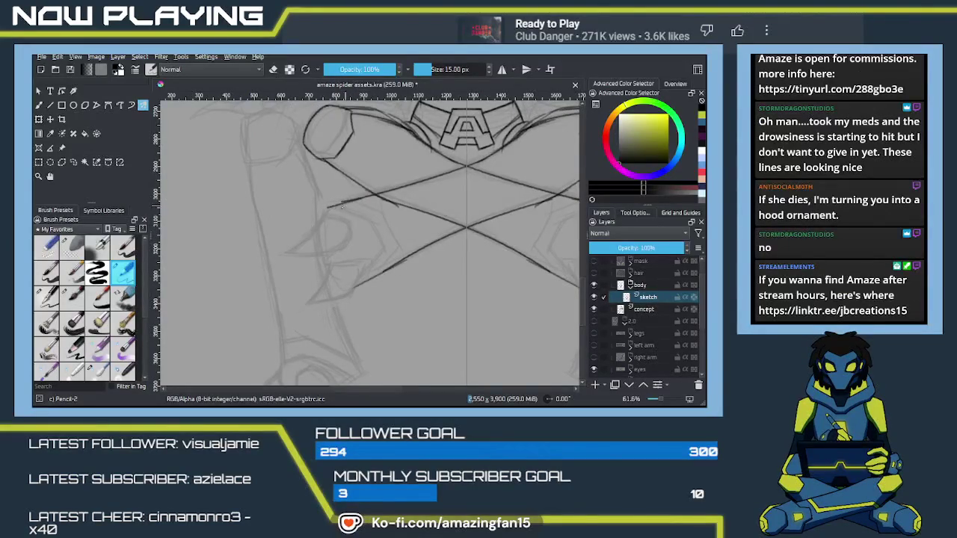
key("ctrl+z")
mouse_move(331, 208)
left_mouse_down()
mouse_move(371, 223)
mouse_move(381, 252)
mouse_move(366, 277)
left_mouse_up()
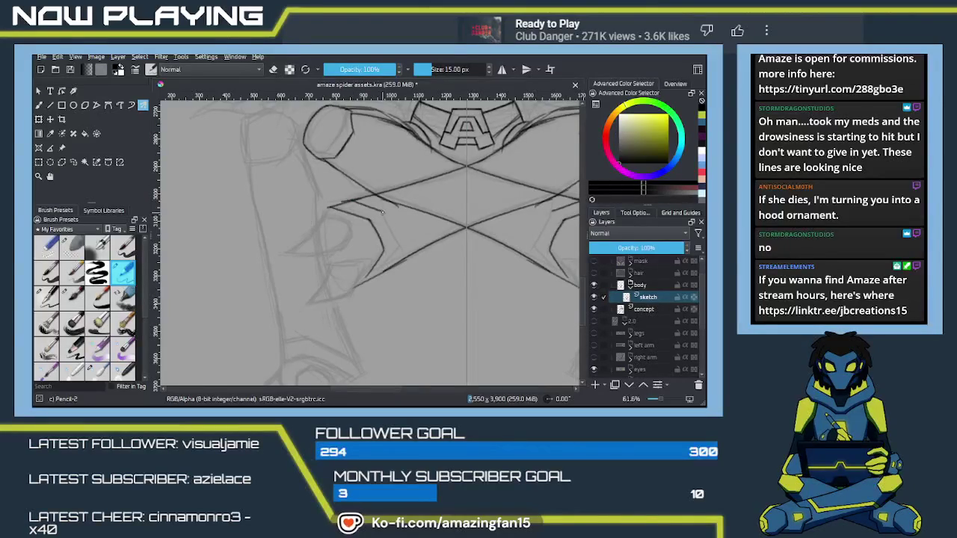
left_click_drag(381, 218, 368, 280)
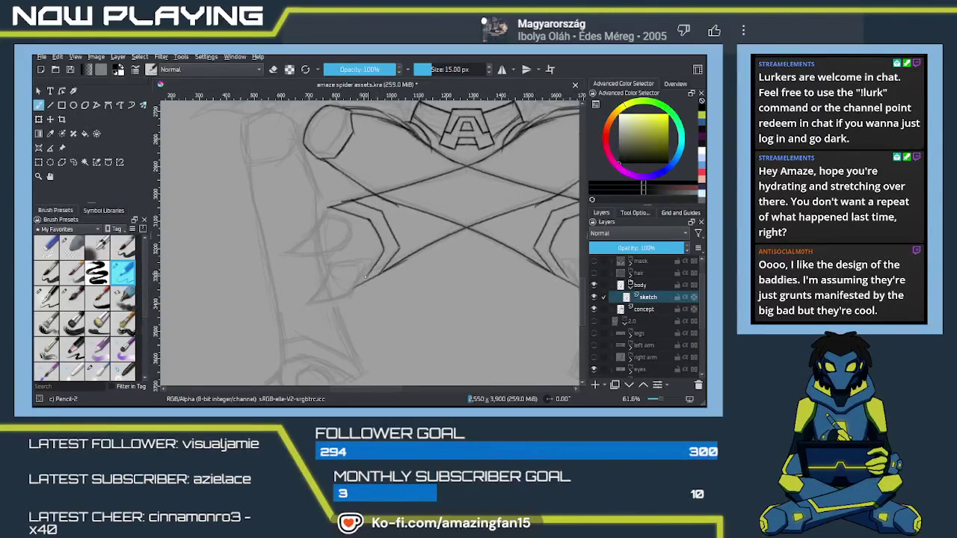
- Pan the view slightly across the drawing toward the thigh plates
mouse_move(391, 281)
left_mouse_down()
mouse_move(357, 280)
mouse_move(428, 260)
left_mouse_up()
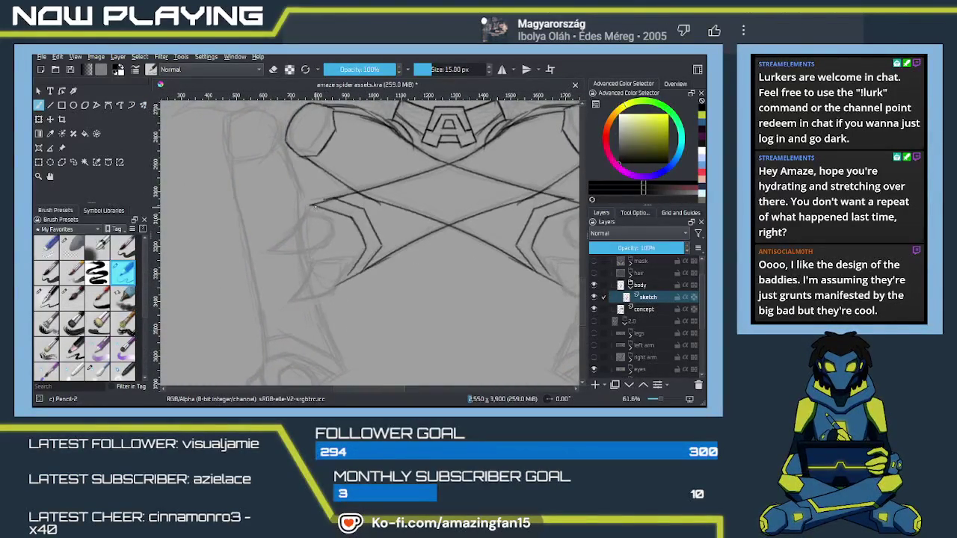
- Draw the lower spike plate edges with mirrored Multibrush symmetry
key("q")
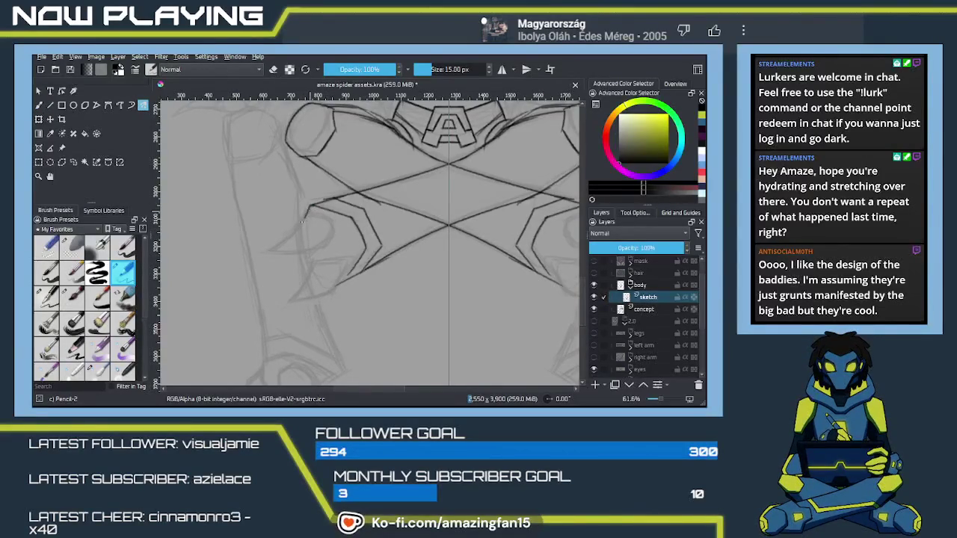
left_click_drag(306, 213, 291, 237)
left_click_drag(320, 218, 326, 233)
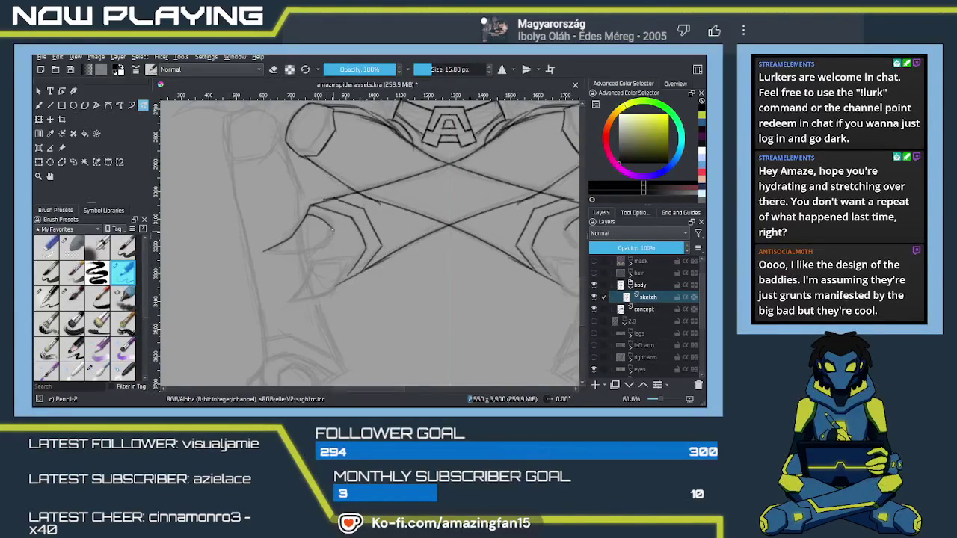
mouse_move(332, 215)
left_mouse_down()
mouse_move(310, 225)
mouse_move(319, 255)
left_mouse_up()
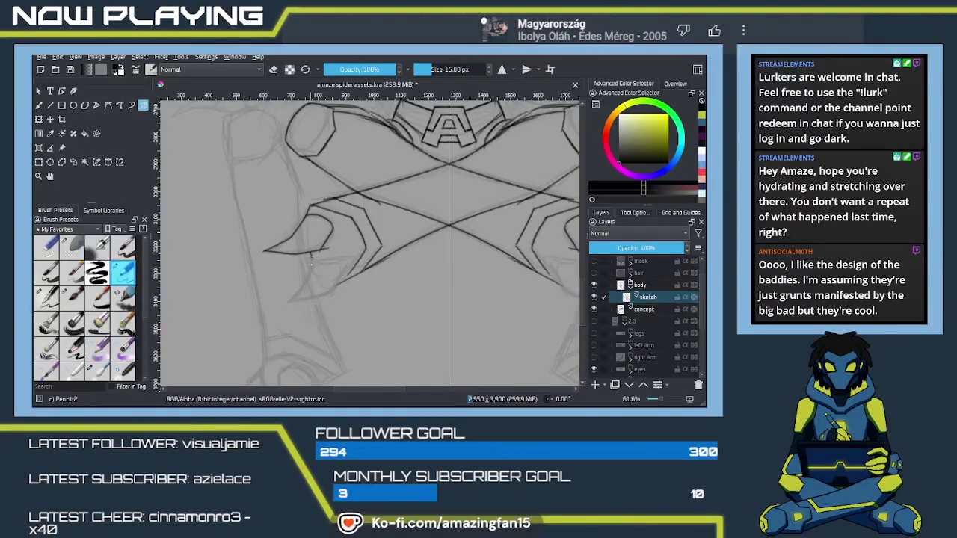
left_click_drag(312, 257, 298, 290)
left_click_drag(342, 263, 341, 279)
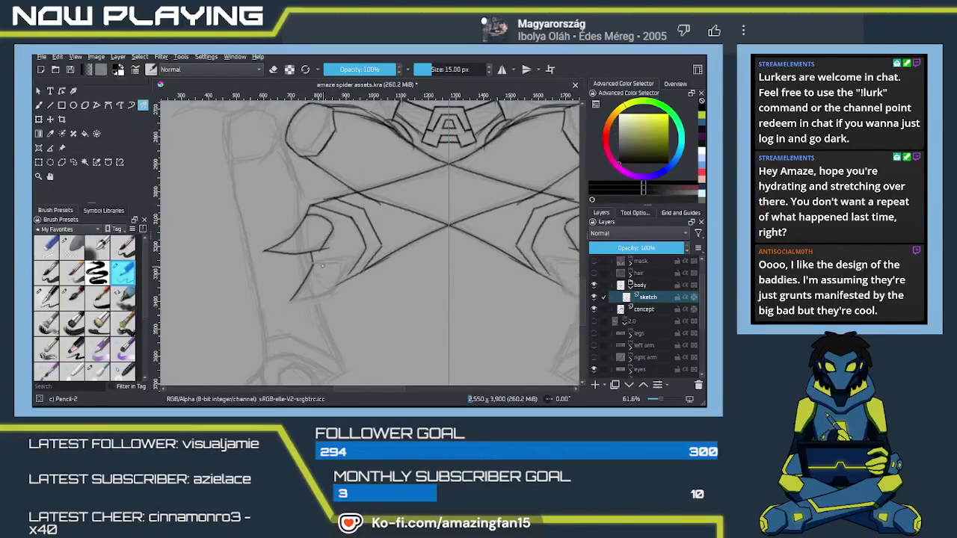
mouse_move(312, 261)
left_mouse_down()
mouse_move(342, 268)
mouse_move(329, 295)
left_mouse_up()
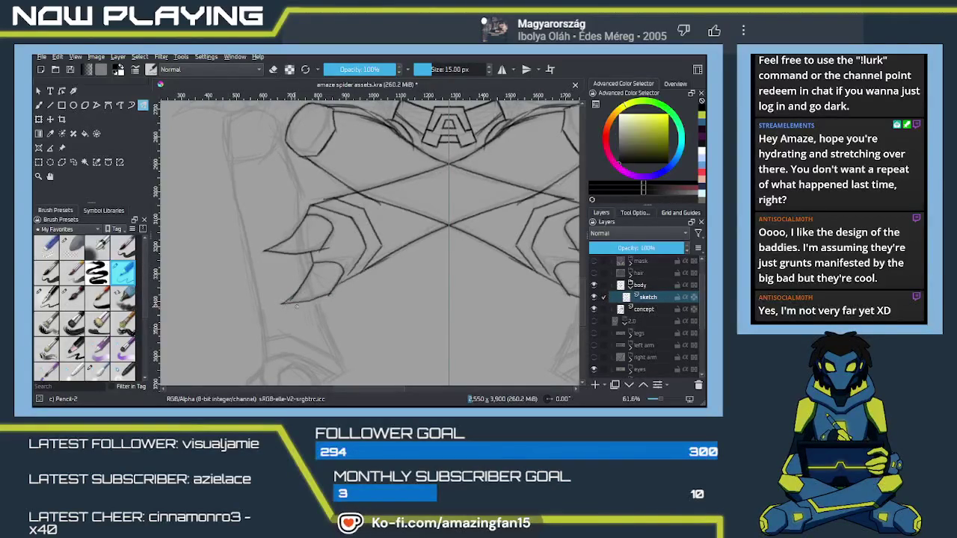
- Pan and scroll the view back up toward the belt
left_click_drag(280, 304, 348, 303)
scroll(348, 303, "down", 1)
scroll(352, 252, "down", 1)
scroll(359, 244, "down", 2)
left_click_drag(383, 265, 406, 270)
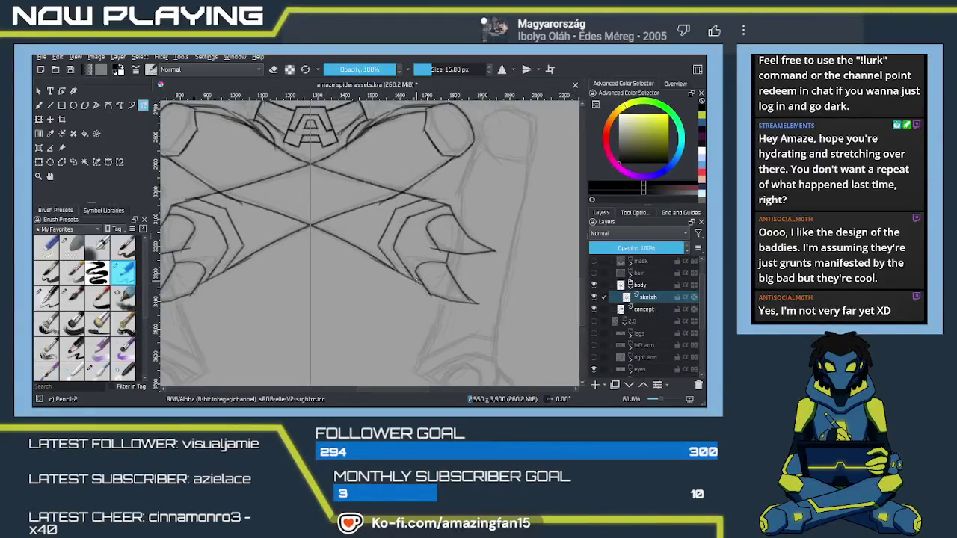
scroll(419, 291, "up", 2)
scroll(412, 296, "up", 2)
scroll(392, 280, "up", 1)
scroll(383, 277, "left", 2)
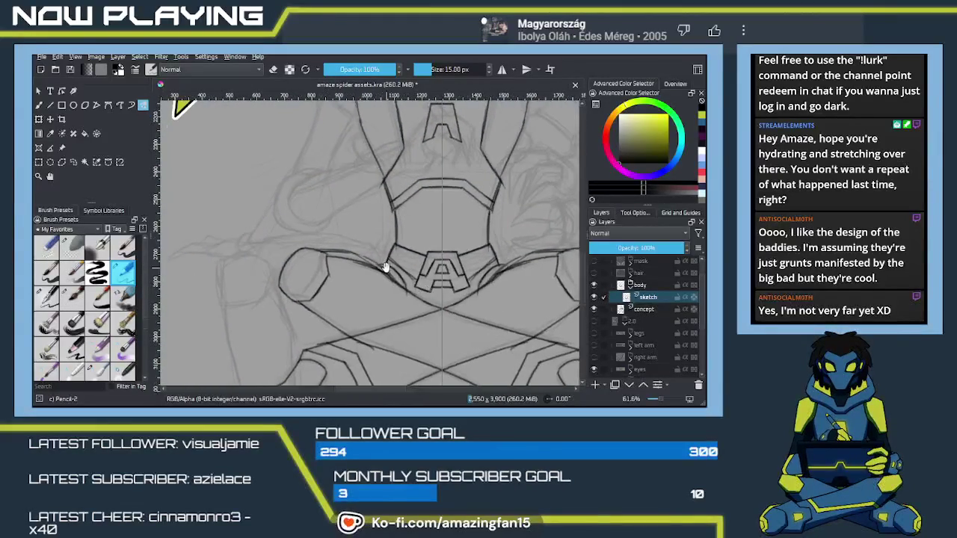
scroll(391, 261, "left", 1)
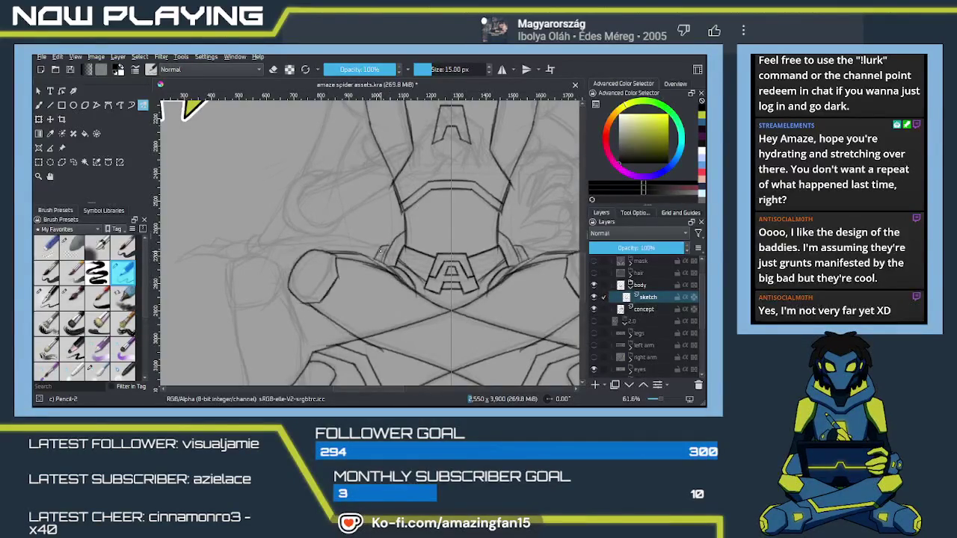
- Trace the left hip piece's top, side and bottom edges, then darken its right edge
mouse_move(367, 254)
left_mouse_down()
mouse_move(423, 231)
mouse_move(321, 233)
left_mouse_up()
mouse_move(428, 239)
left_mouse_down()
mouse_move(376, 227)
mouse_move(310, 238)
left_mouse_up()
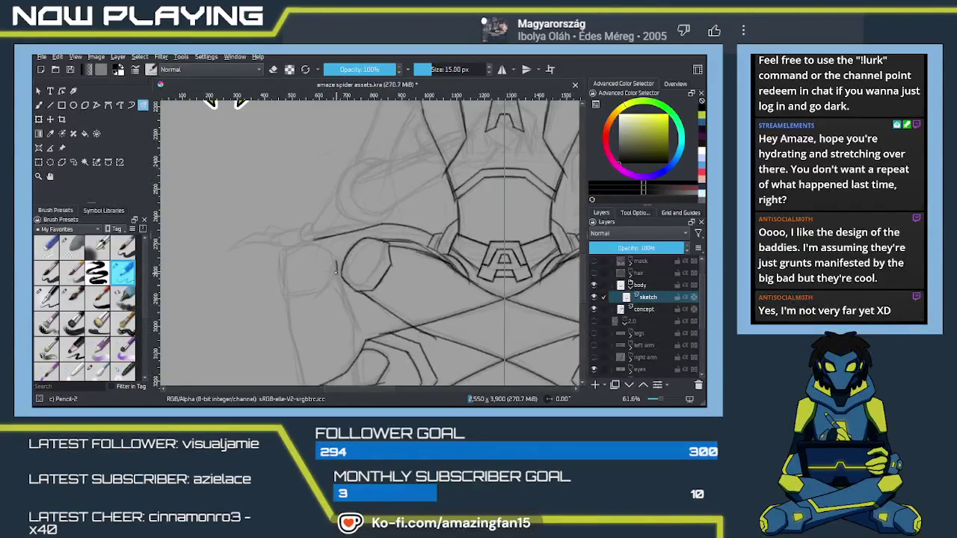
left_click_drag(333, 257, 336, 270)
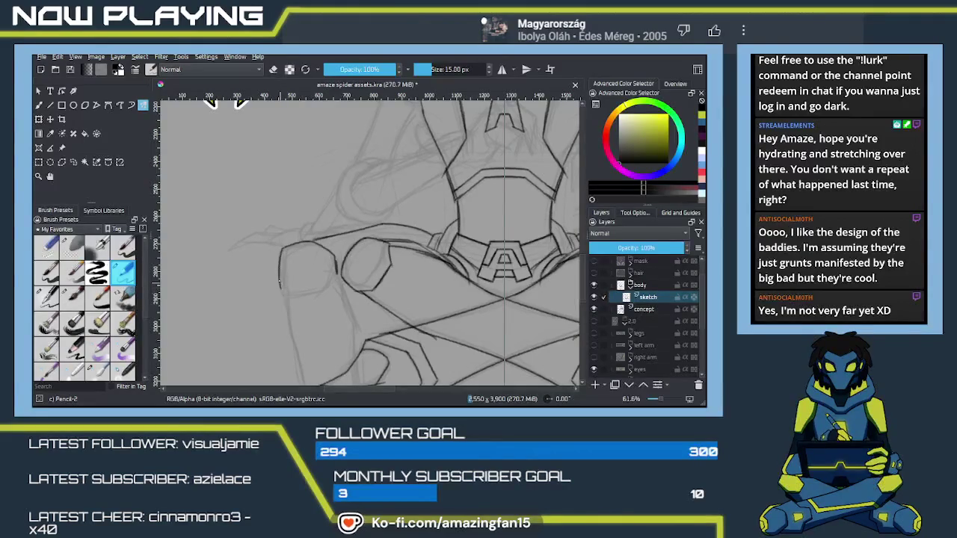
left_click_drag(291, 296, 319, 293)
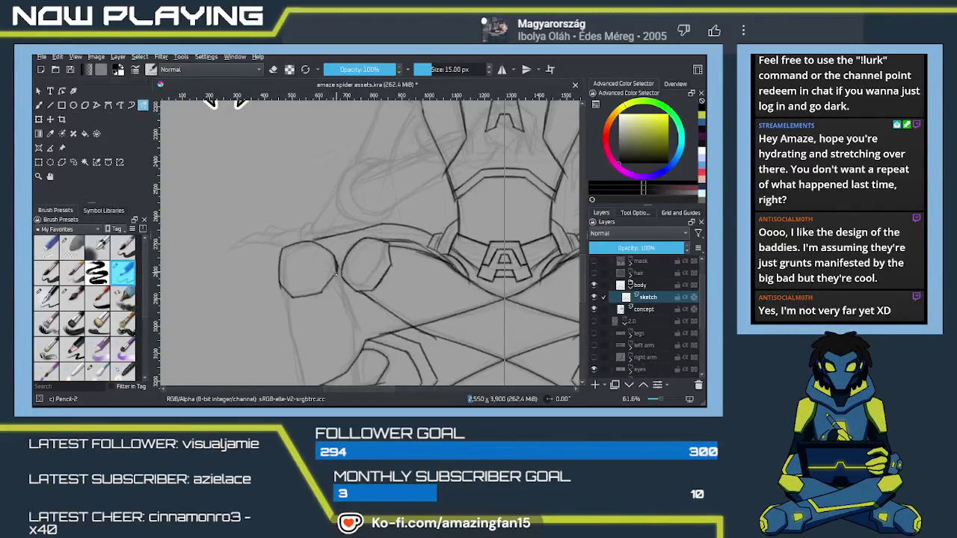
key("e")
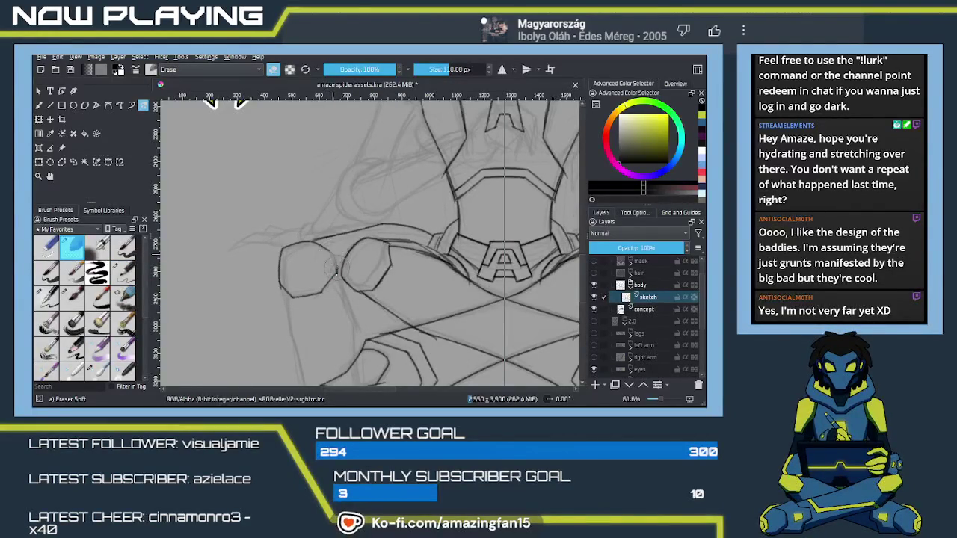
key("e")
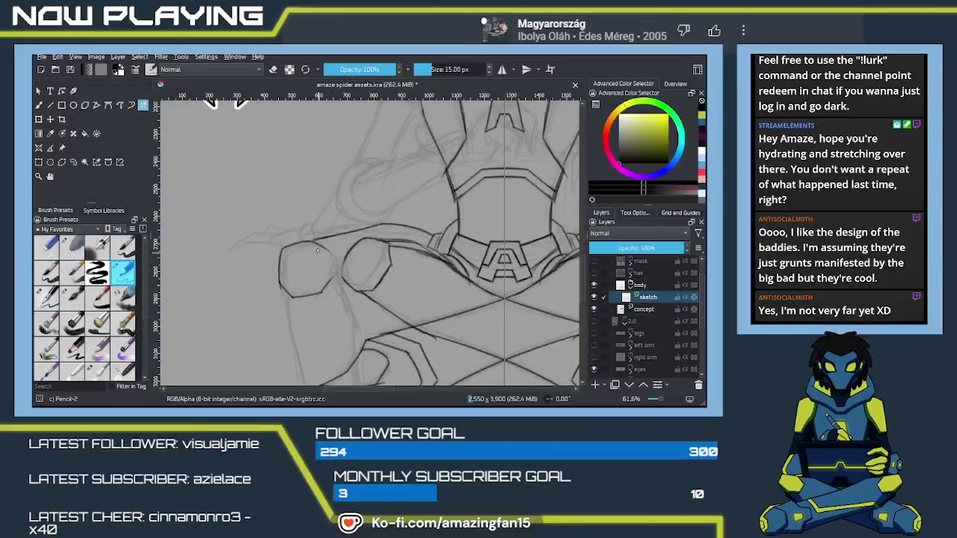
mouse_move(322, 246)
left_mouse_down()
mouse_move(337, 265)
mouse_move(320, 292)
mouse_move(297, 213)
mouse_move(320, 252)
mouse_move(317, 278)
left_mouse_up()
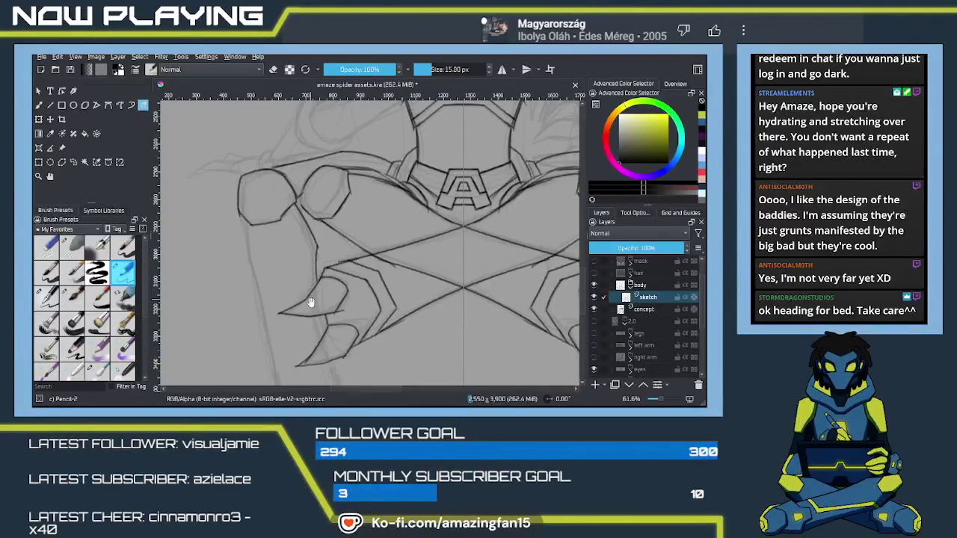
- Draw the long outer line of the left leg, undoing the extra darkening stroke
left_click_drag(309, 298, 358, 261)
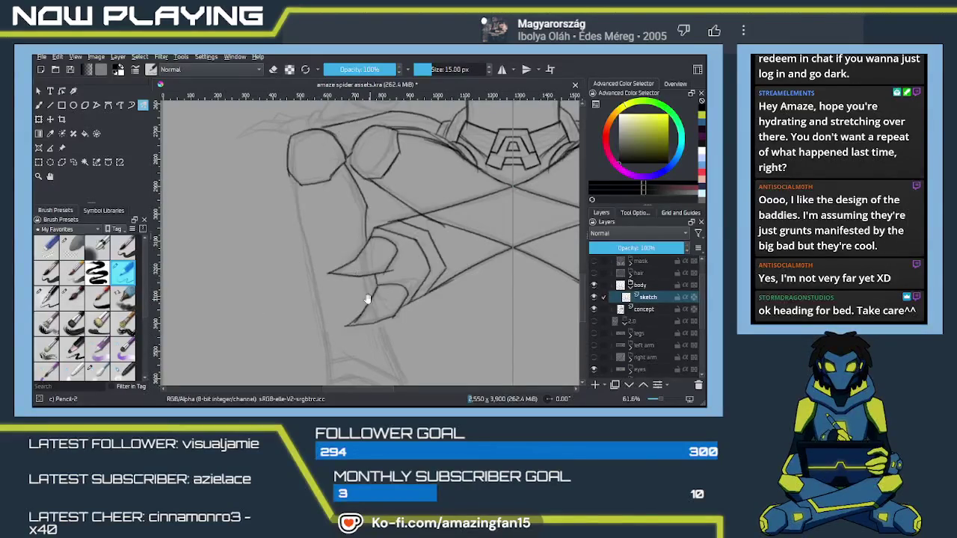
left_click_drag(279, 219, 315, 200)
left_click_drag(327, 151, 335, 203)
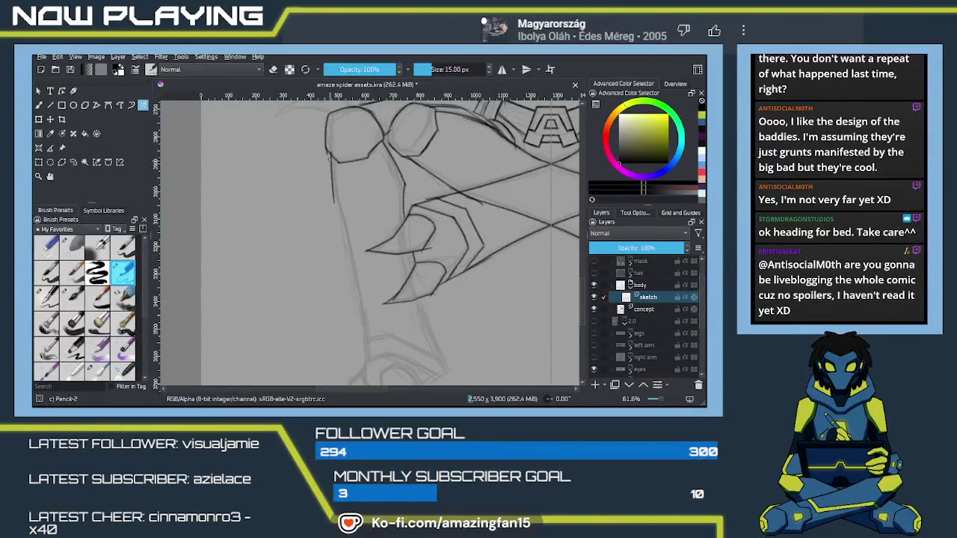
left_click_drag(336, 205, 365, 353)
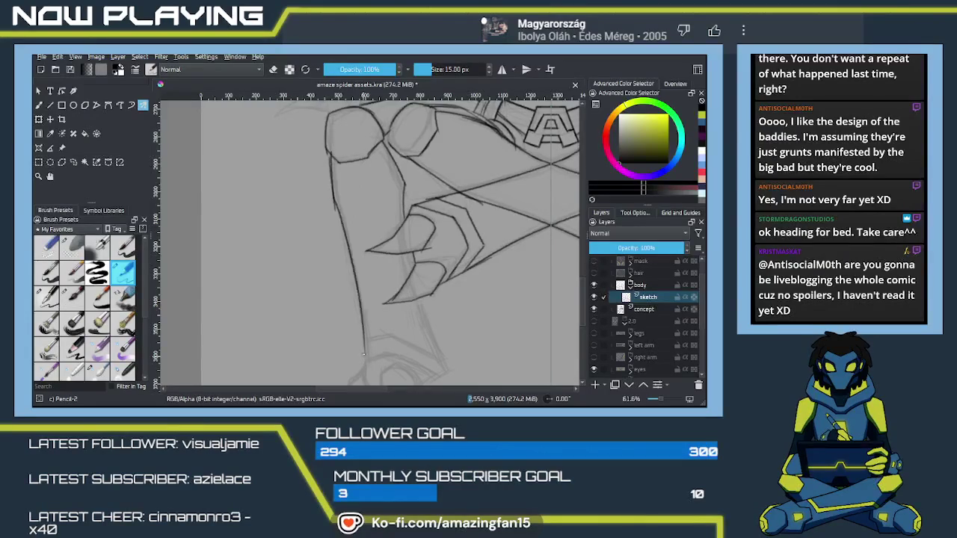
scroll(415, 207, "down", 3)
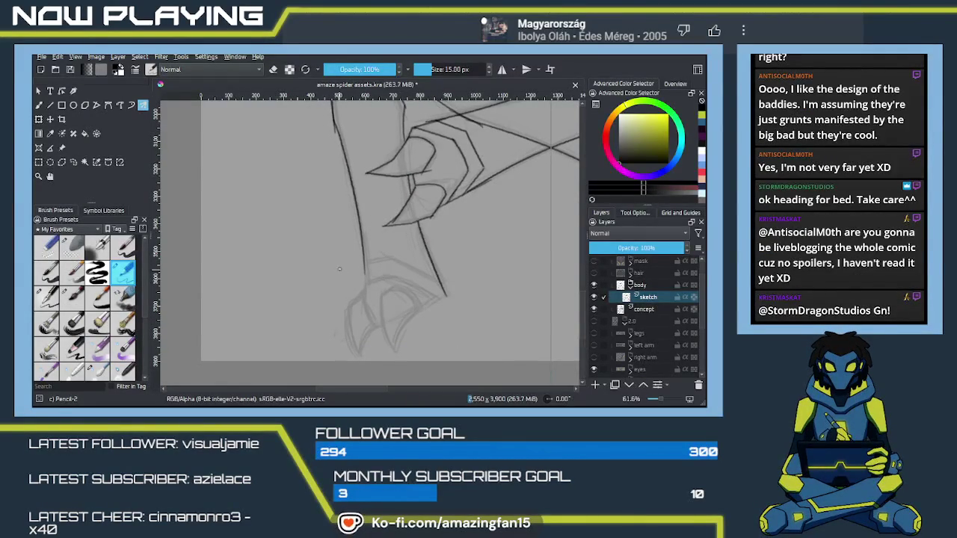
left_click_drag(362, 247, 366, 293)
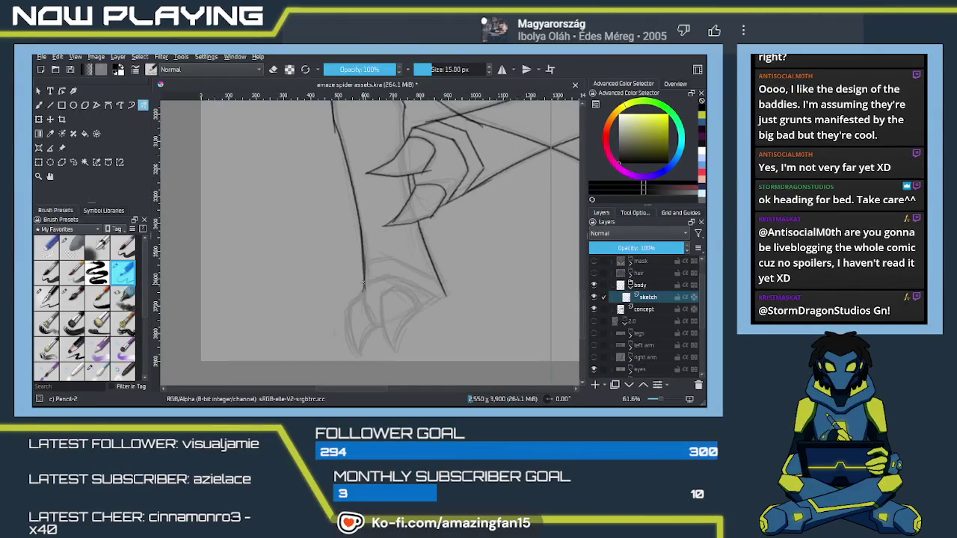
key("ctrl+z")
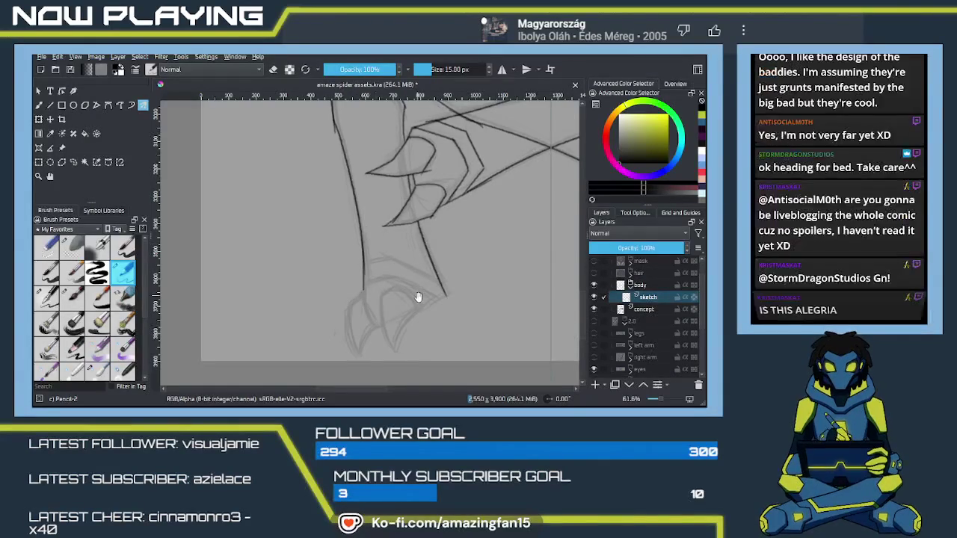
- Draw a short crease stroke on the hip armour next to the A-emblem belt
scroll(374, 329, "up", 2)
scroll(359, 322, "up", 2)
scroll(322, 284, "up", 2)
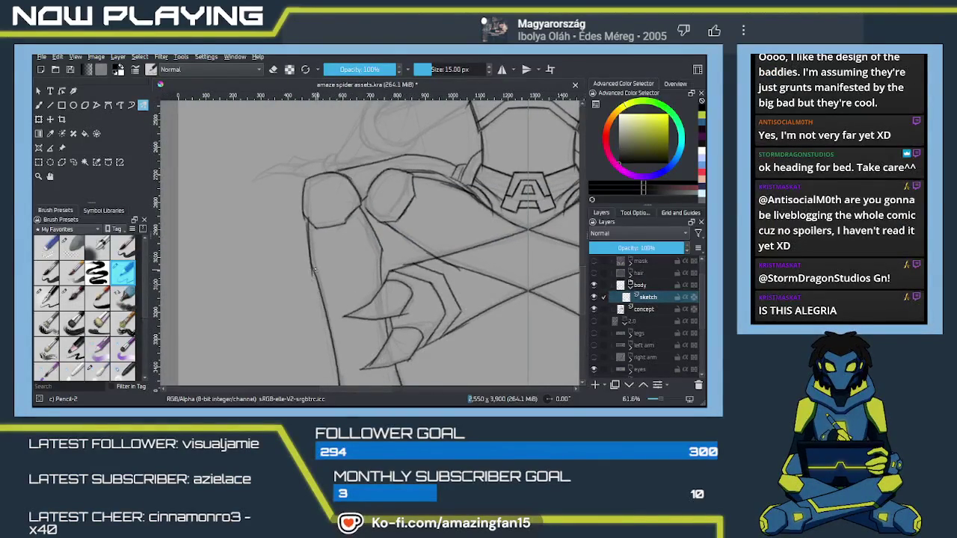
scroll(339, 258, "up", 2)
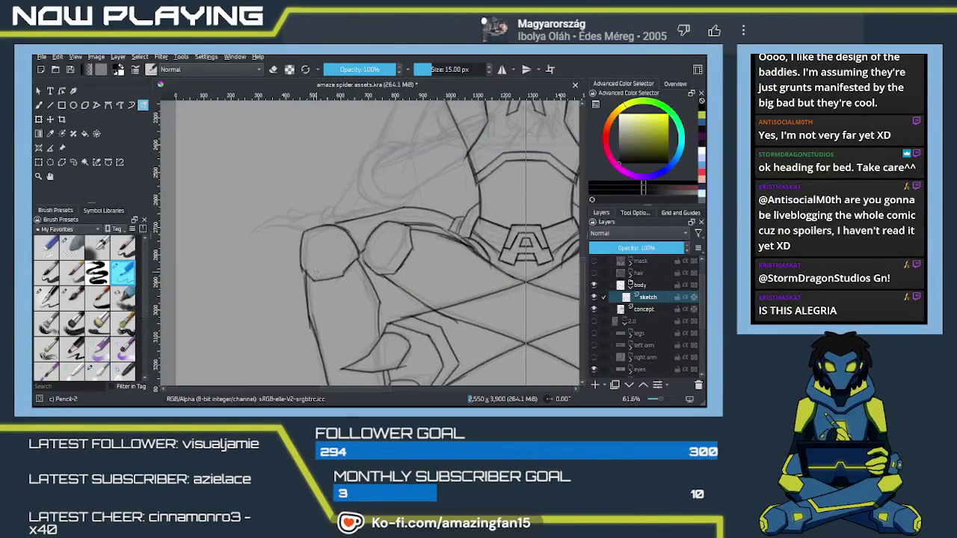
left_click_drag(356, 288, 335, 207)
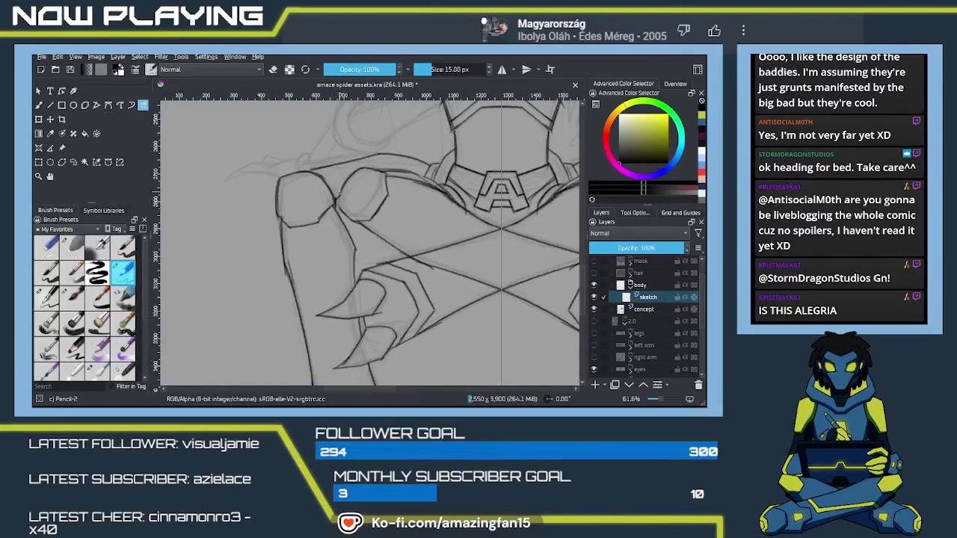
mouse_move(340, 188)
left_mouse_down()
mouse_move(343, 212)
mouse_move(380, 260)
mouse_move(404, 250)
mouse_move(246, 304)
mouse_move(252, 324)
mouse_move(308, 253)
left_mouse_up()
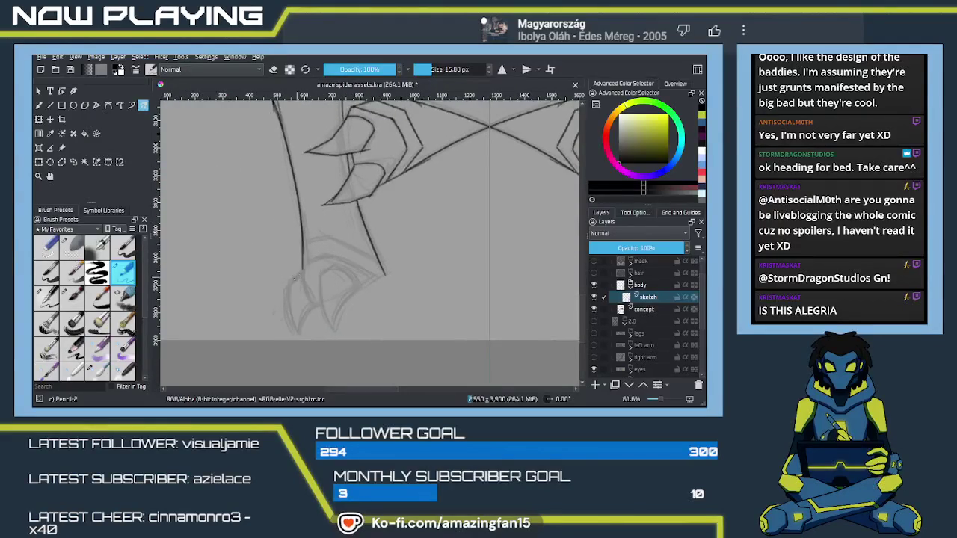
- Extend the left leg line down to the foot and draw the inner claw line
left_click_drag(280, 288, 278, 336)
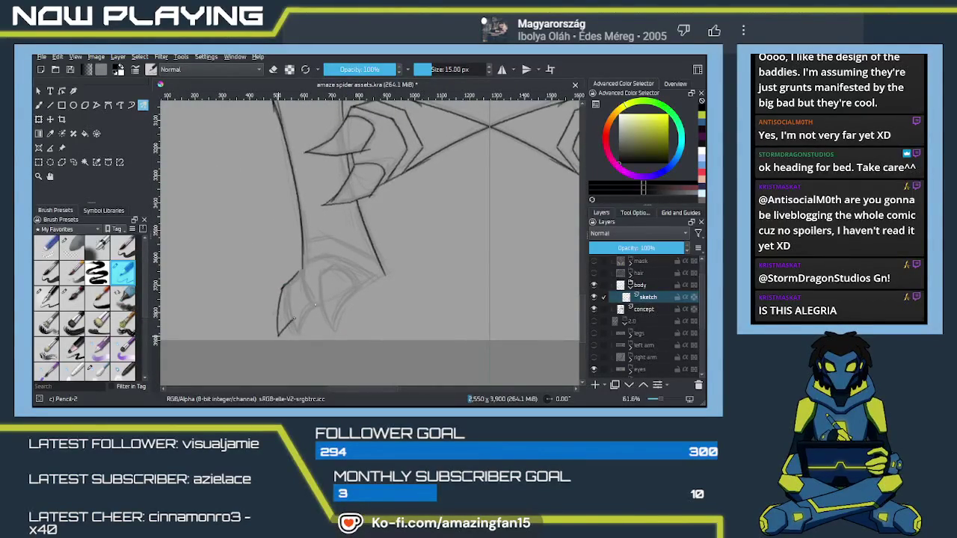
left_click_drag(302, 272, 307, 306)
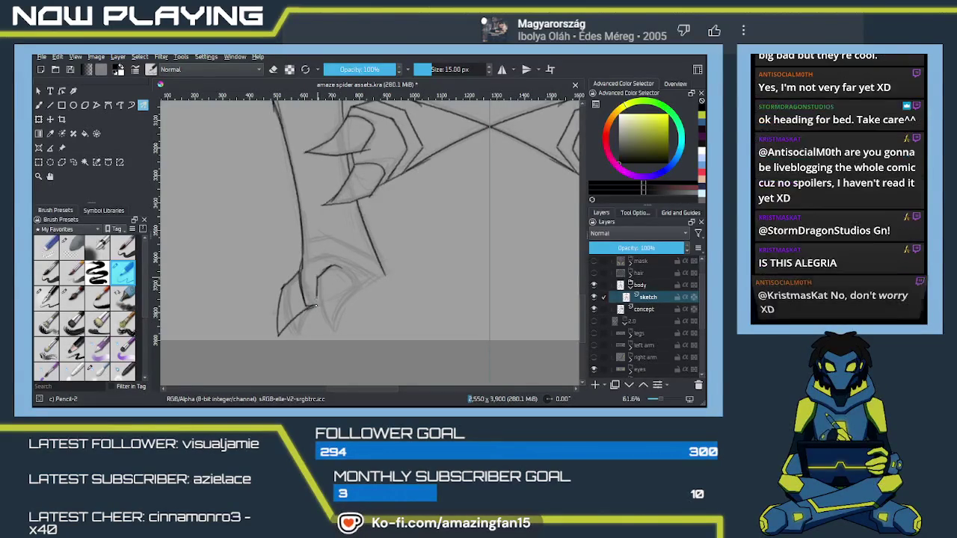
left_click_drag(317, 302, 325, 337)
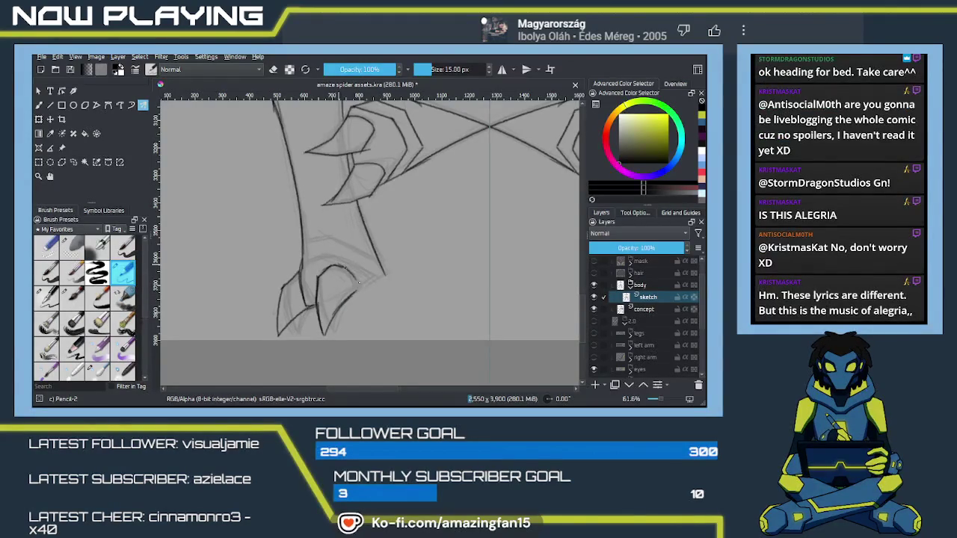
- Add small strokes across the claw and redraw its top edge darker
scroll(315, 291, "up", 2)
left_click_drag(314, 291, 342, 279)
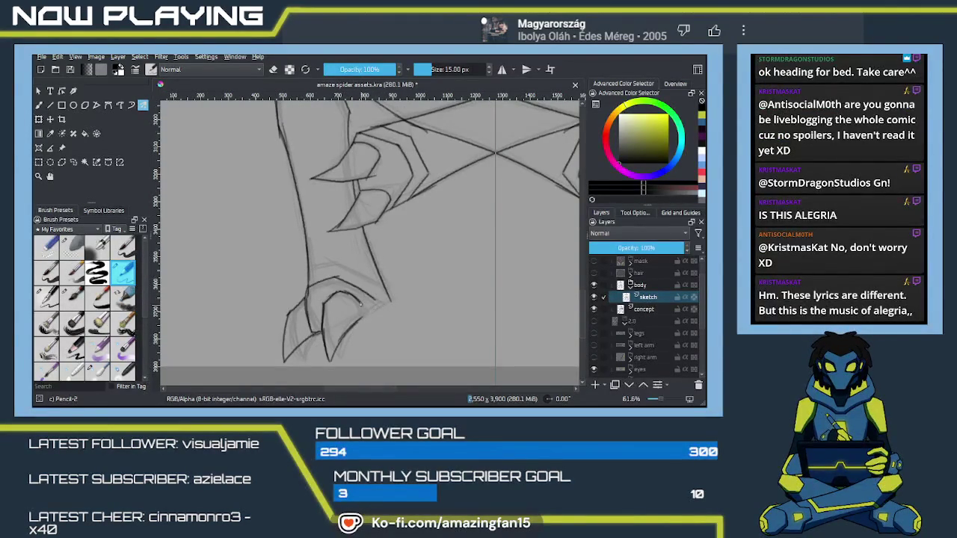
left_click_drag(372, 298, 380, 305)
left_click_drag(310, 269, 327, 263)
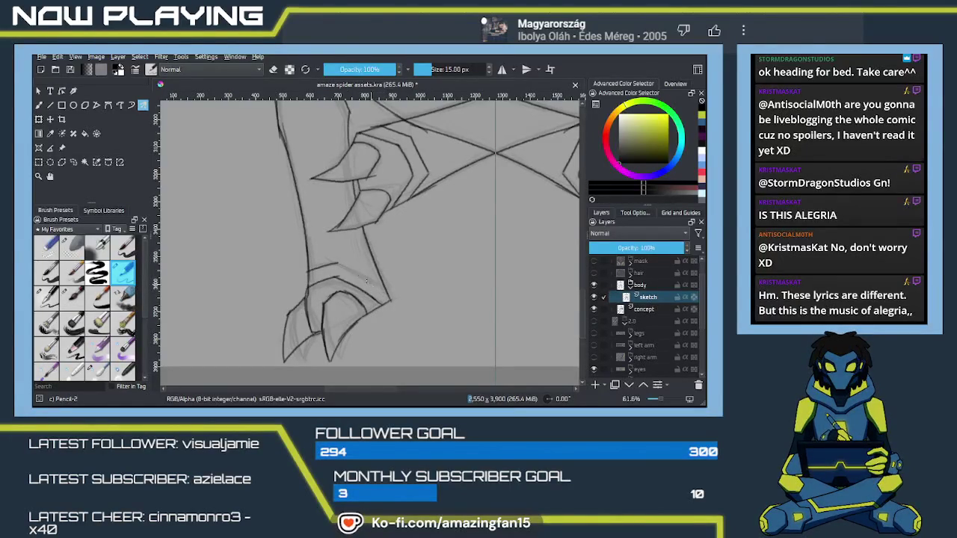
left_click_drag(335, 264, 384, 294)
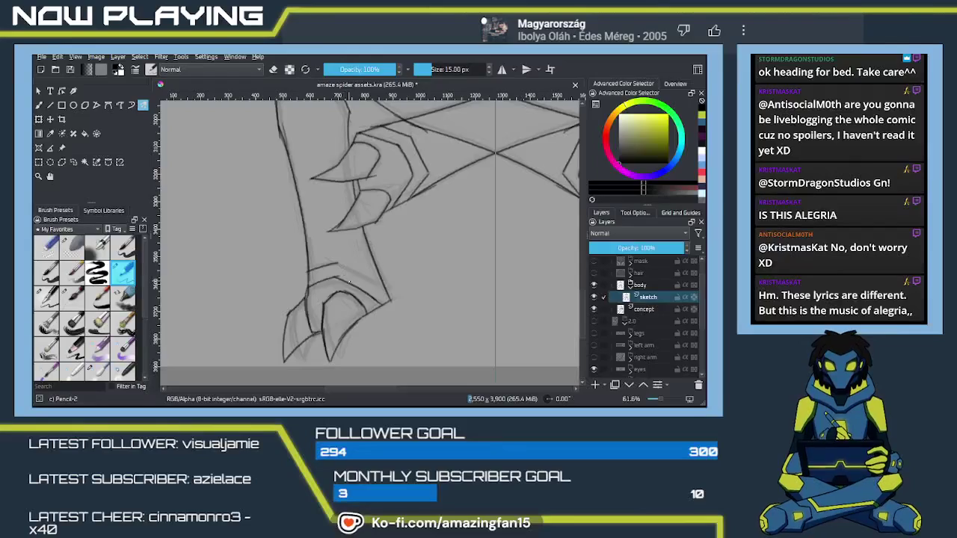
mouse_move(321, 292)
left_mouse_down()
mouse_move(318, 337)
mouse_move(297, 336)
mouse_move(305, 291)
mouse_move(327, 274)
mouse_move(421, 261)
mouse_move(320, 276)
mouse_move(426, 287)
mouse_move(424, 261)
left_mouse_up()
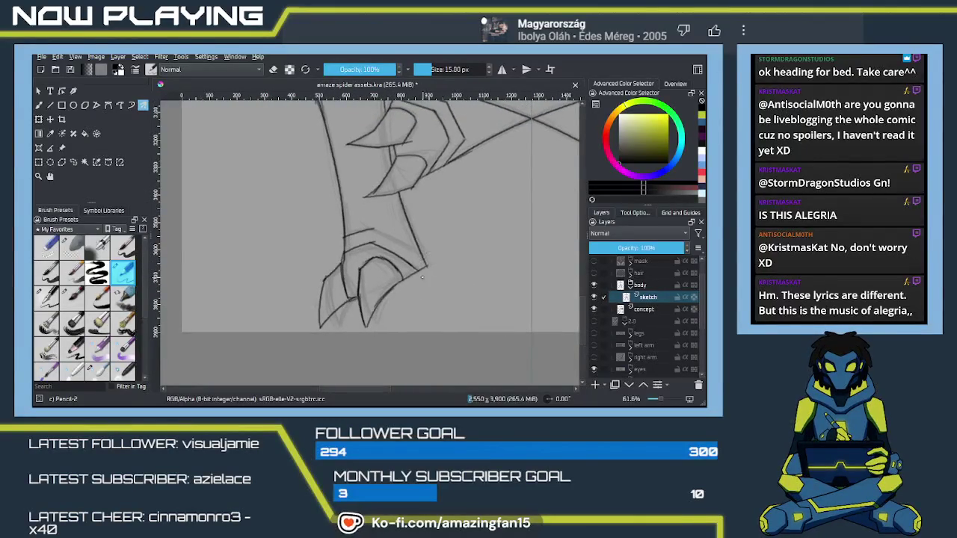
- Darken the claw's faint stroke and inner curve with the pencil, then pan to the belt
key("e")
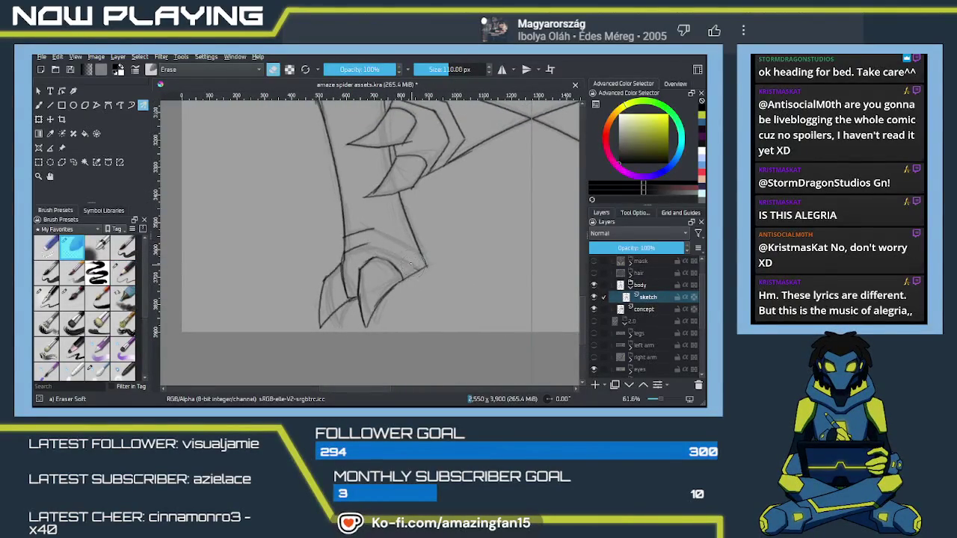
key("e")
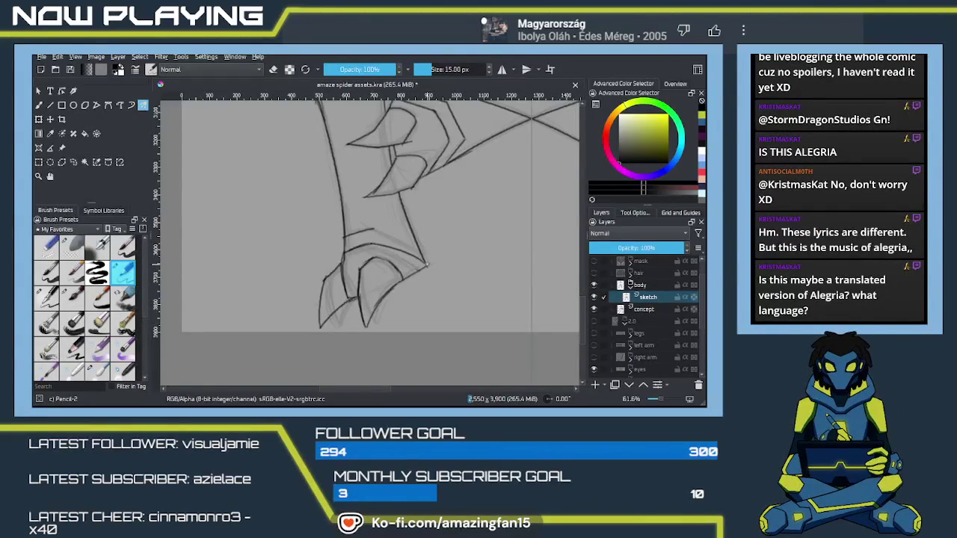
left_click_drag(374, 229, 416, 238)
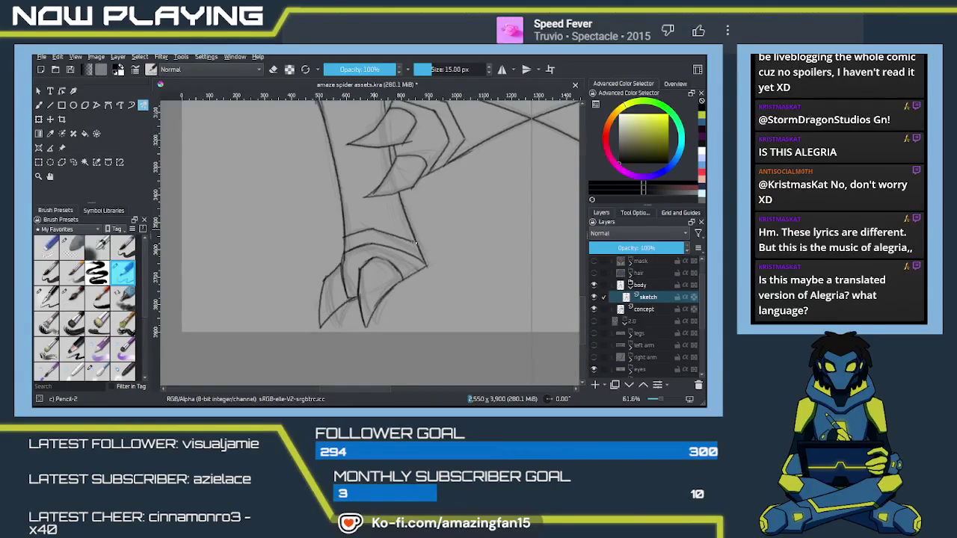
left_click_drag(378, 255, 403, 278)
mouse_move(358, 301)
left_mouse_down()
mouse_move(367, 310)
mouse_move(378, 290)
mouse_move(383, 340)
mouse_move(399, 324)
mouse_move(431, 325)
mouse_move(300, 119)
mouse_move(331, 225)
mouse_move(378, 296)
mouse_move(373, 338)
mouse_move(406, 208)
left_mouse_up()
left_click_drag(383, 312, 397, 302)
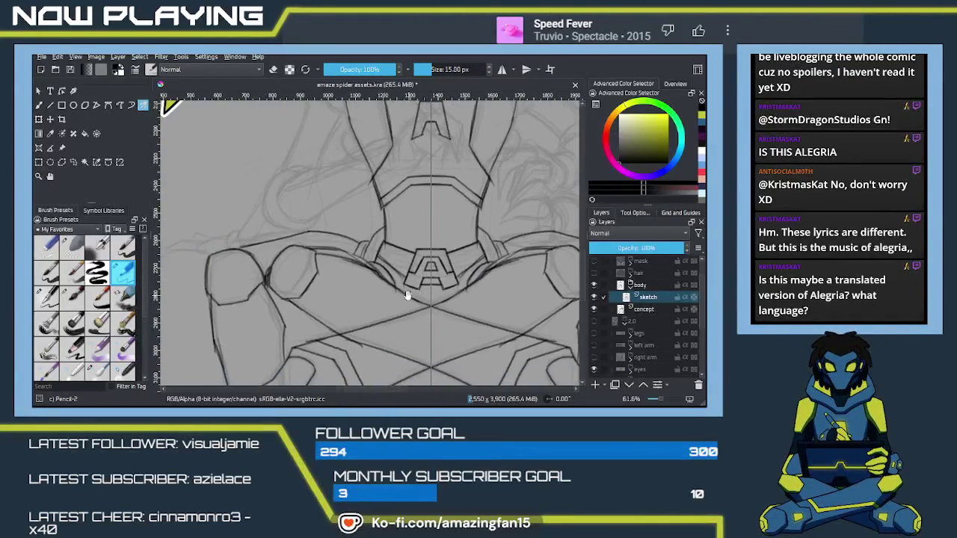
- Darken the hip armour lines on both sides, then soften overdrawn parts near the belt
left_click_drag(508, 286, 487, 290)
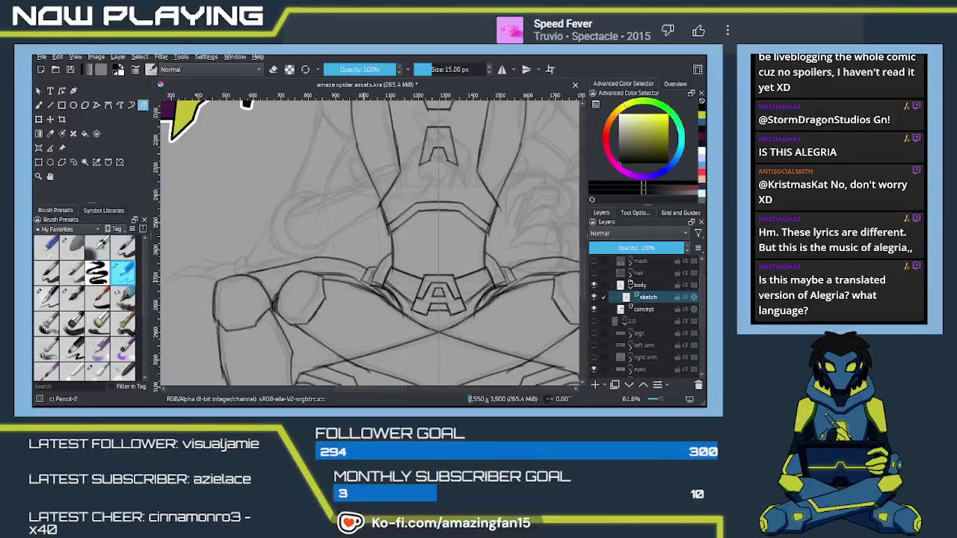
left_click_drag(326, 273, 380, 298)
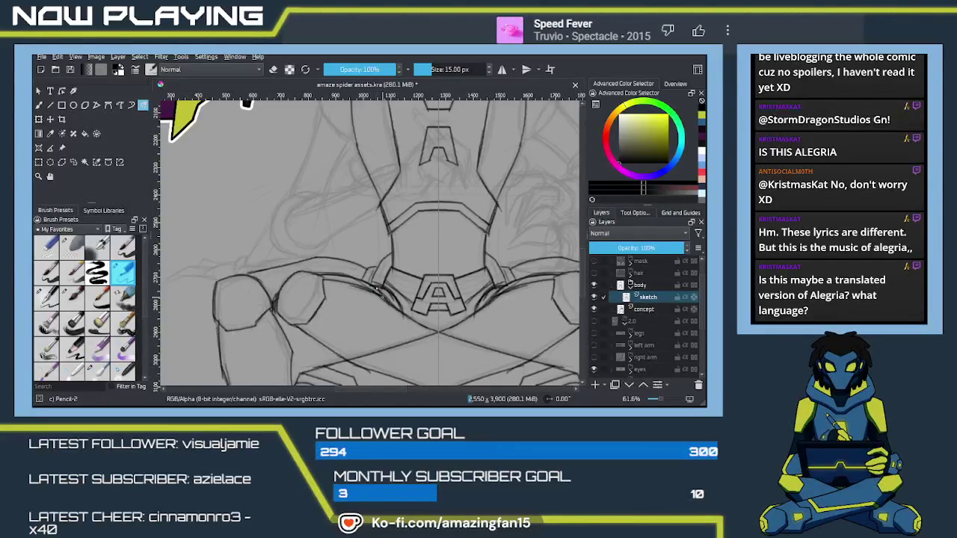
mouse_move(311, 273)
left_mouse_down()
mouse_move(353, 273)
mouse_move(381, 296)
left_mouse_up()
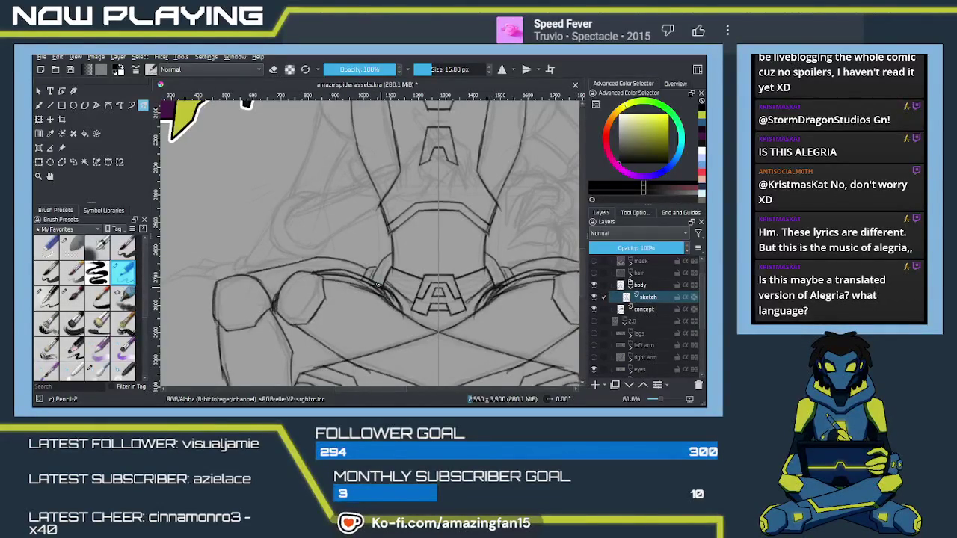
key("e")
mouse_move(322, 272)
left_mouse_down()
mouse_move(384, 296)
mouse_move(400, 321)
left_mouse_up()
key("e")
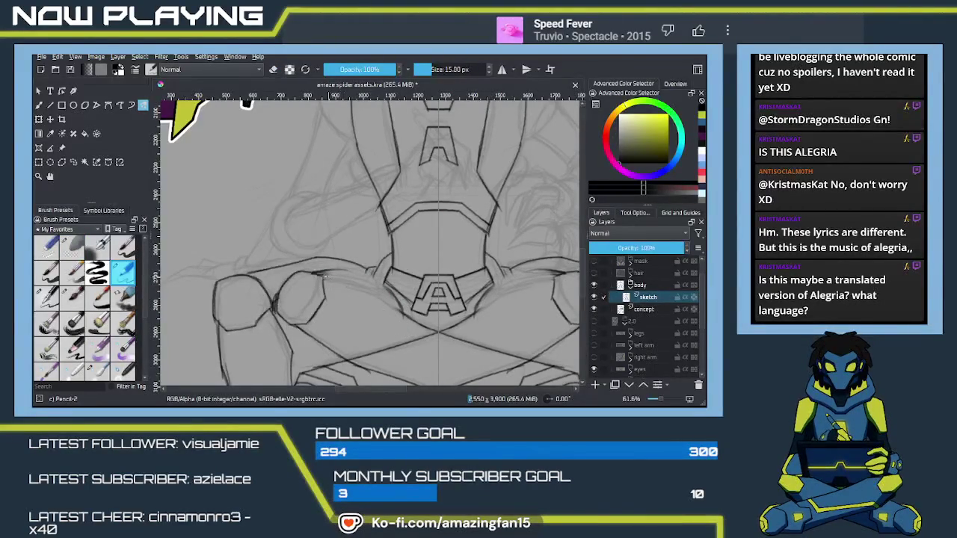
- Redraw the hip armour lines toward the belt, adding top, lower and inner-edge strokes
left_click_drag(328, 277, 436, 332)
left_click_drag(378, 278, 384, 297)
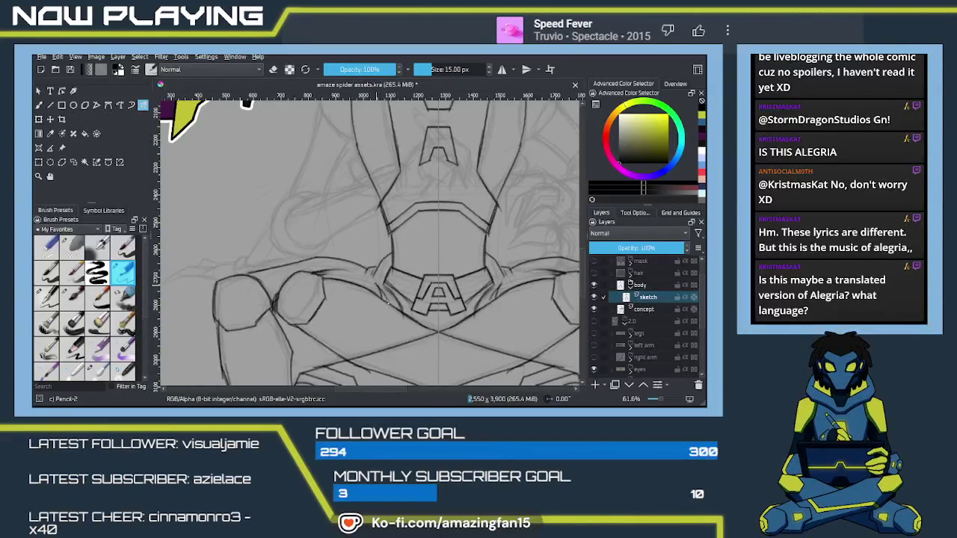
left_click_drag(313, 272, 335, 268)
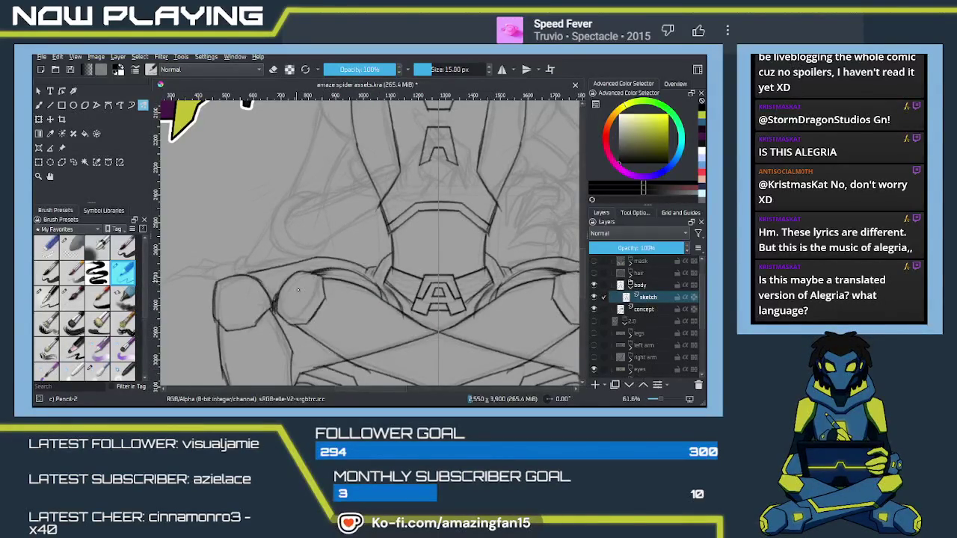
left_click_drag(309, 344, 291, 327)
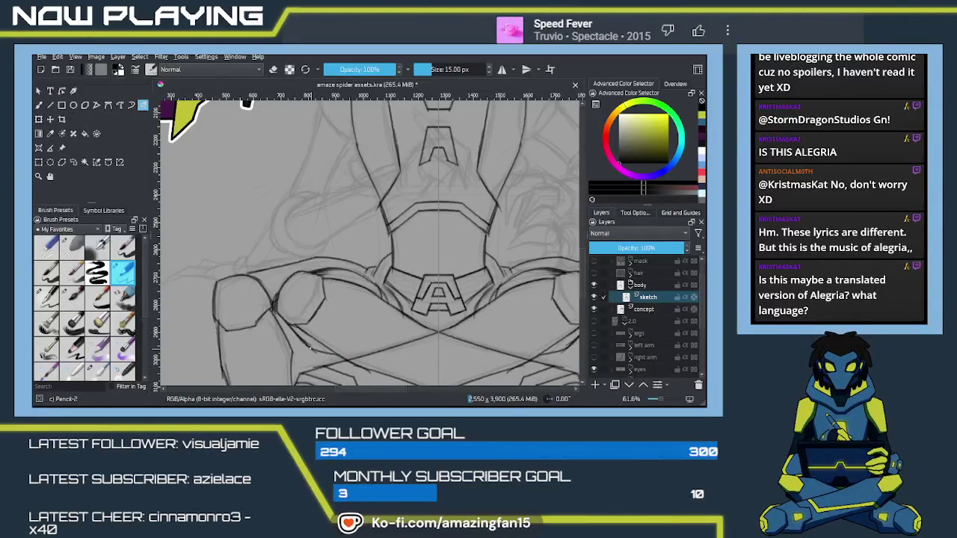
mouse_move(273, 297)
left_mouse_down()
mouse_move(281, 317)
mouse_move(379, 241)
left_mouse_up()
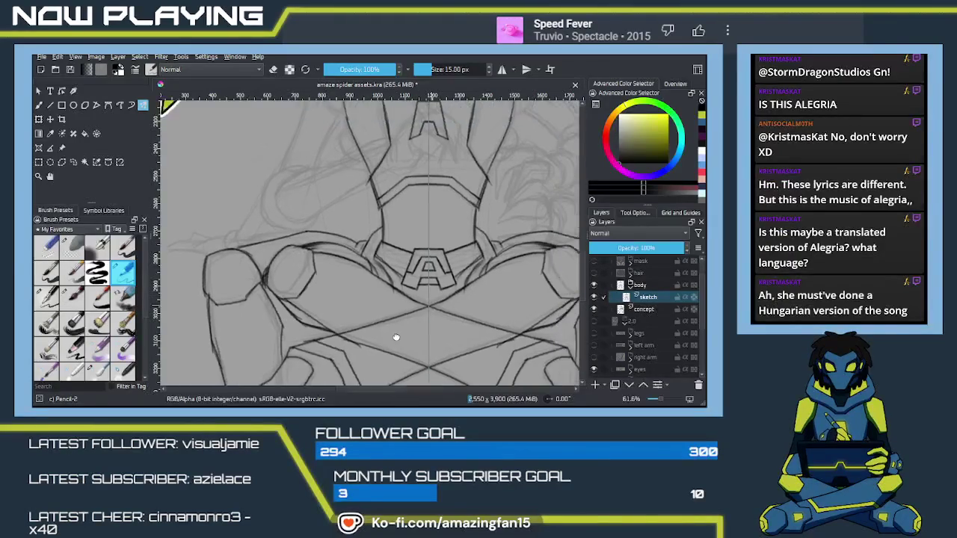
left_click_drag(418, 293, 375, 346)
mouse_move(381, 301)
left_mouse_down()
mouse_move(394, 327)
mouse_move(389, 315)
left_mouse_up()
key("e")
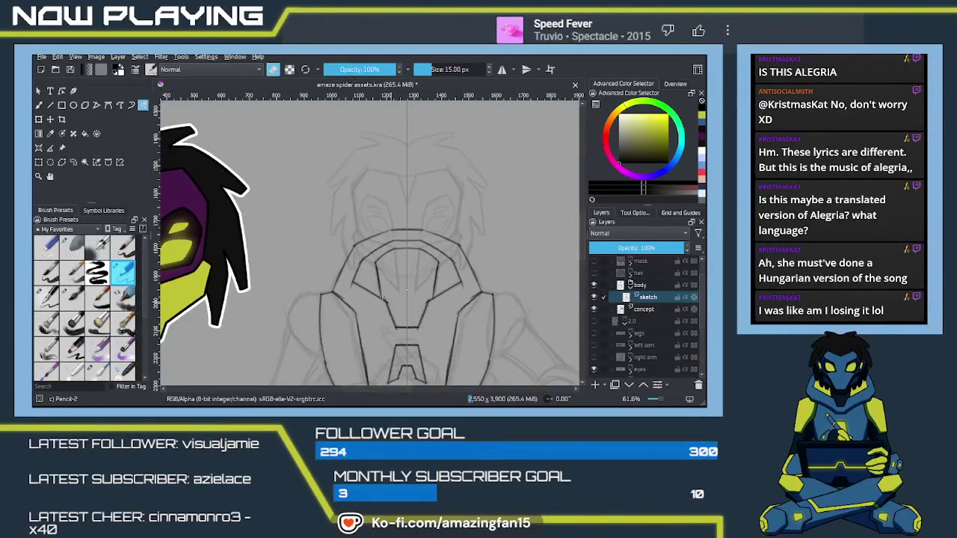
key("e")
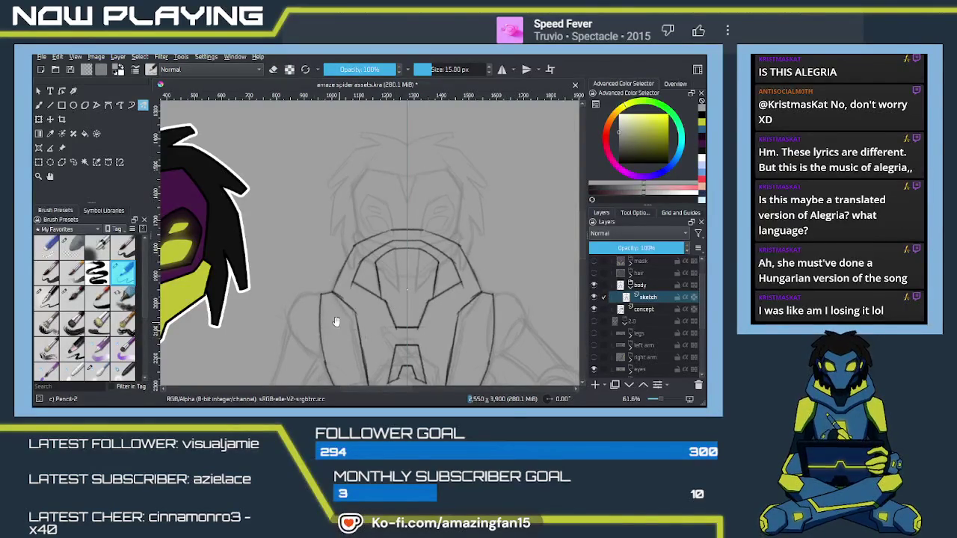
mouse_move(395, 321)
left_mouse_down()
mouse_move(356, 277)
mouse_move(412, 286)
mouse_move(384, 267)
mouse_move(367, 267)
mouse_move(356, 286)
mouse_move(274, 278)
left_mouse_up()
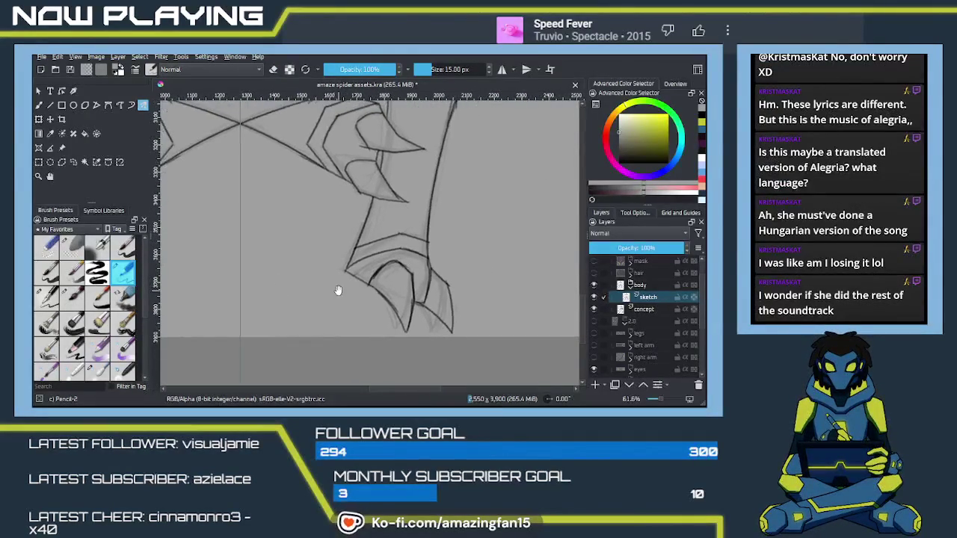
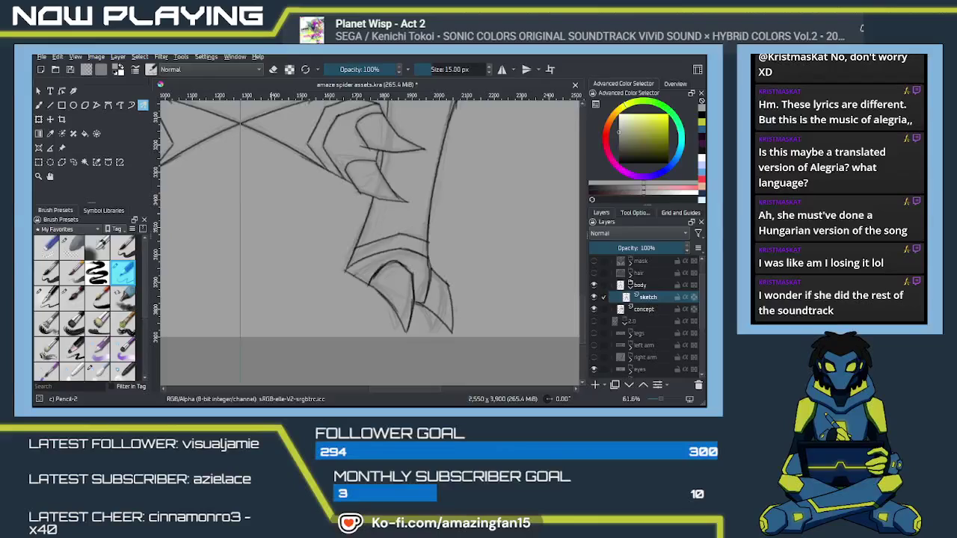
- Zoom out to about 21.8% and pan until the spider sketch, purple character and mask references show
key("alt+Tab")
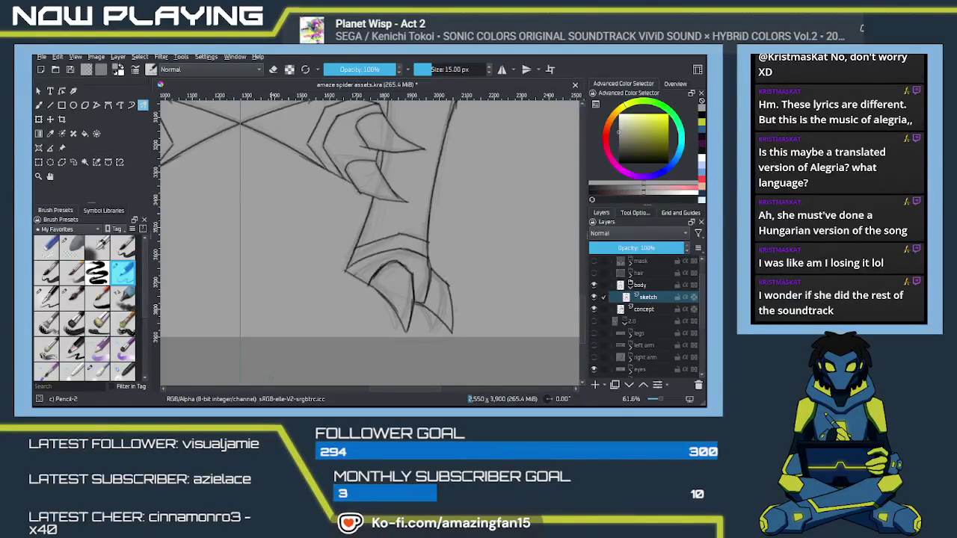
scroll(370, 239, "down", 5)
left_click_drag(351, 187, 382, 242)
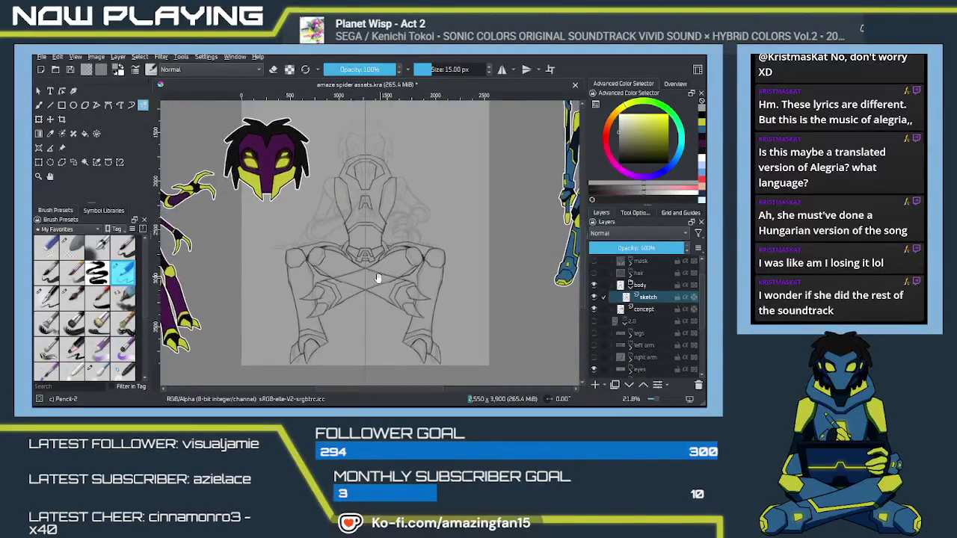
mouse_move(377, 275)
left_mouse_down()
mouse_move(450, 261)
mouse_move(420, 262)
left_mouse_up()
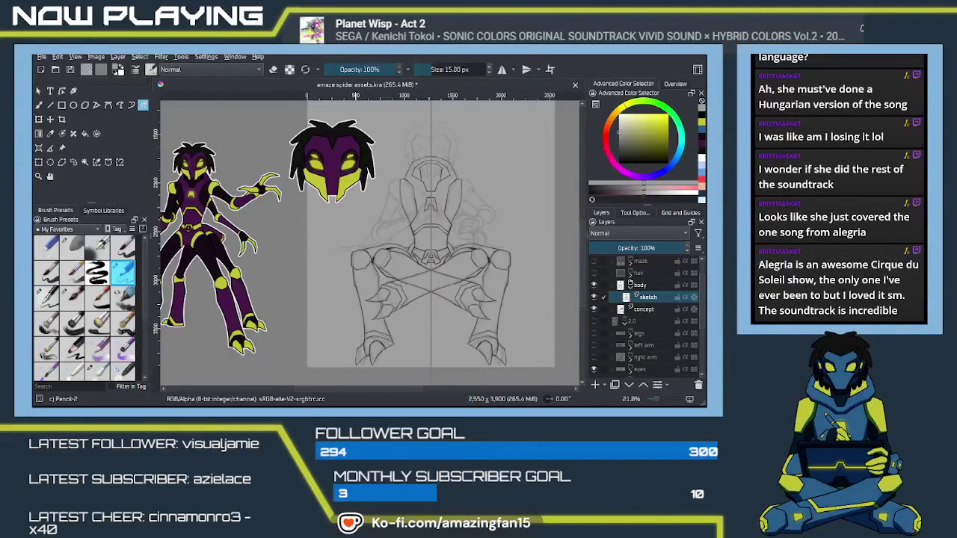
left_click(311, 303)
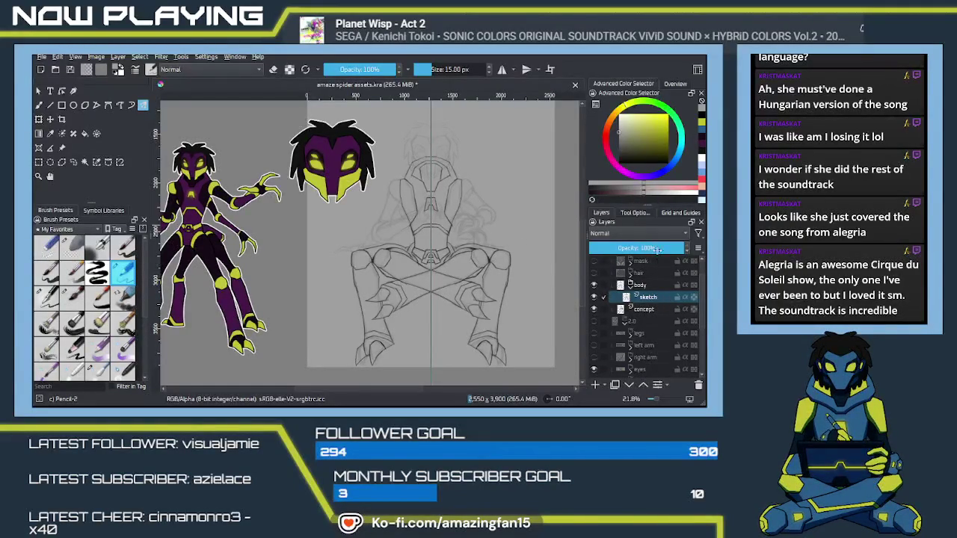
- Fade the sketch layer to about 43% opacity, hide the concept layer, and add a paint layer
left_click_drag(647, 248, 632, 247)
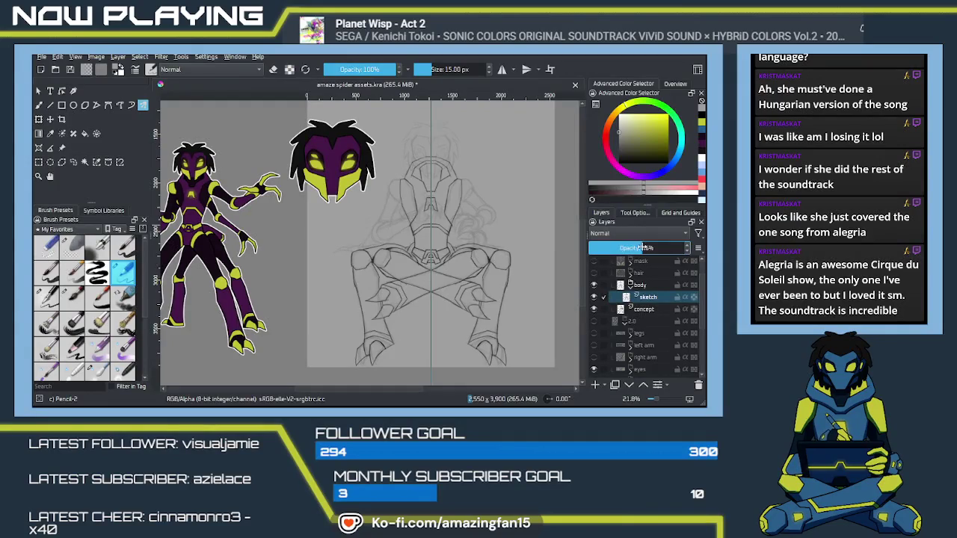
left_click(594, 309)
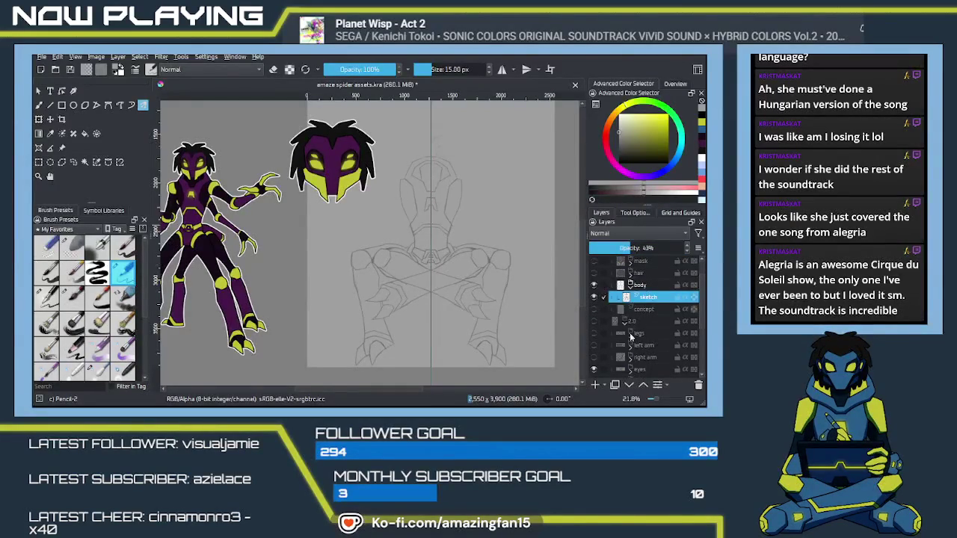
left_click(597, 386)
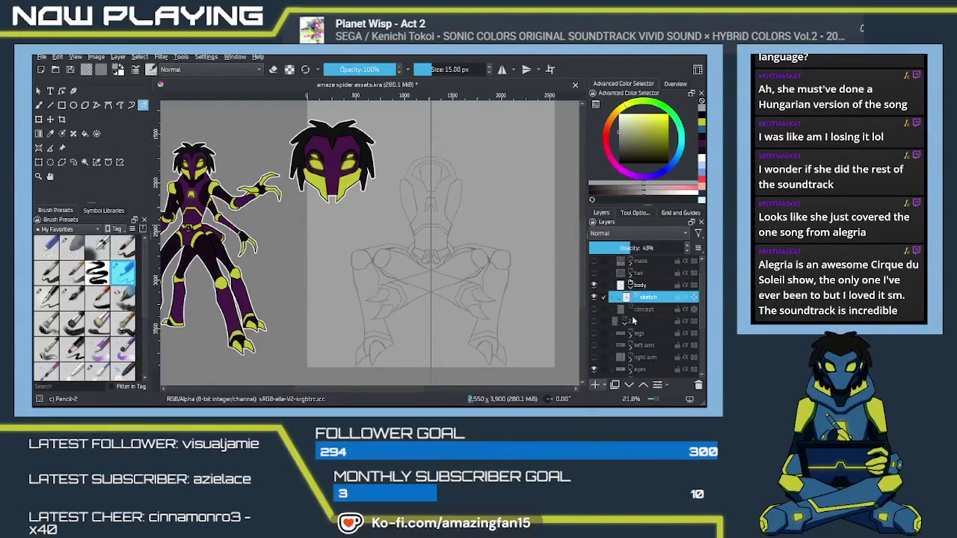
- Name the new layer 'linework' and reset the painting colour to black
double_click(653, 298)
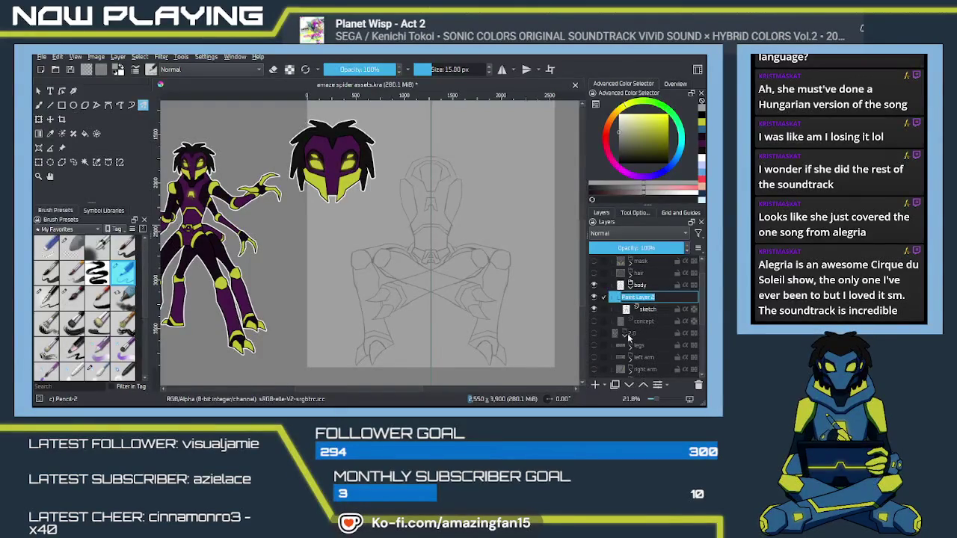
type("linework")
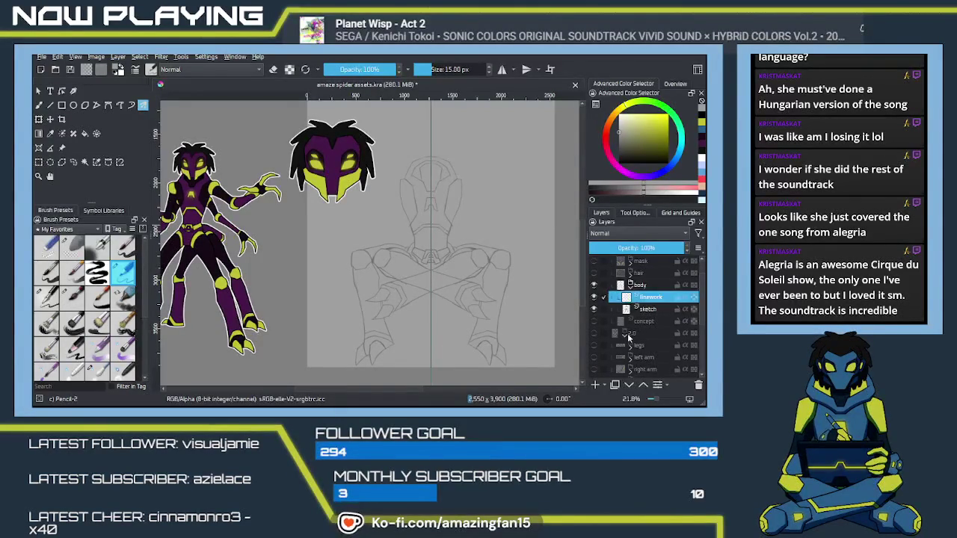
key("Return")
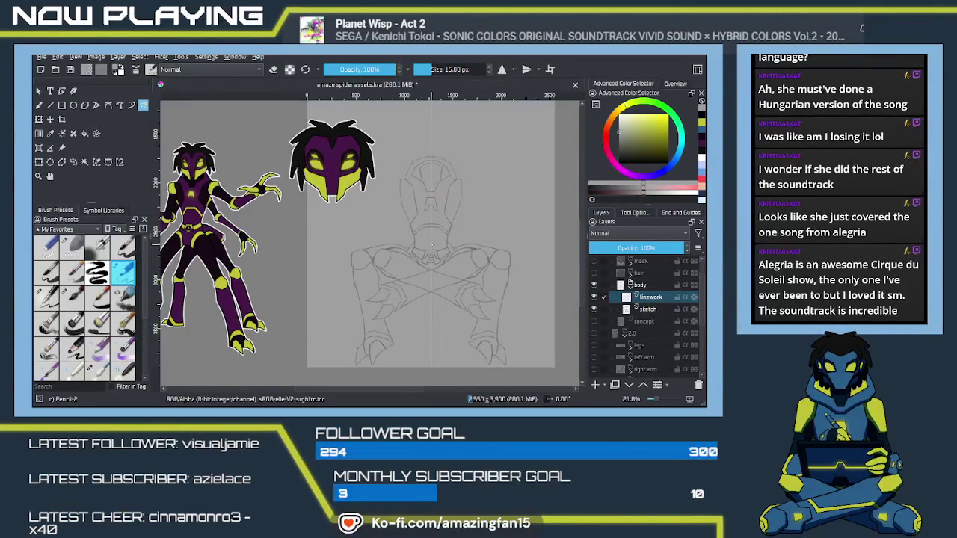
left_click(116, 71)
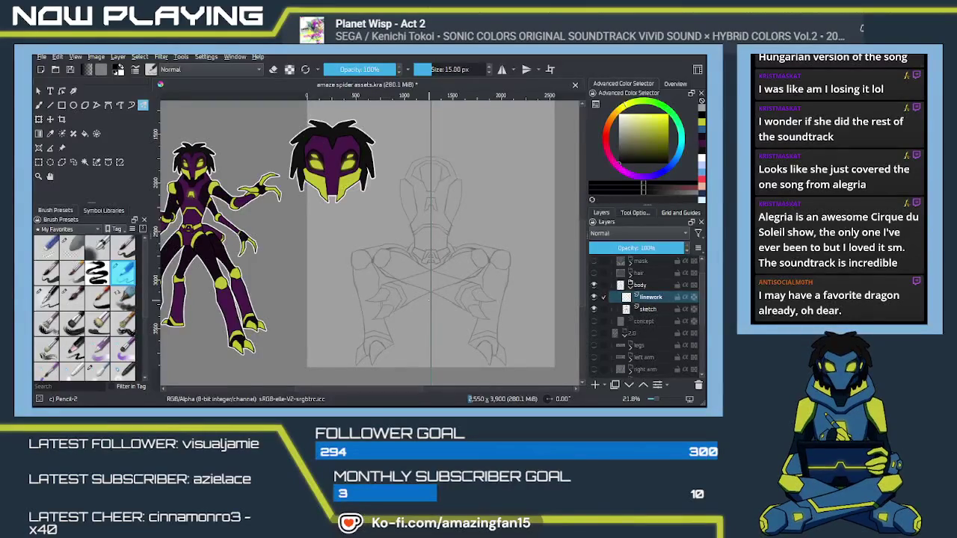
scroll(412, 303, "up", 1)
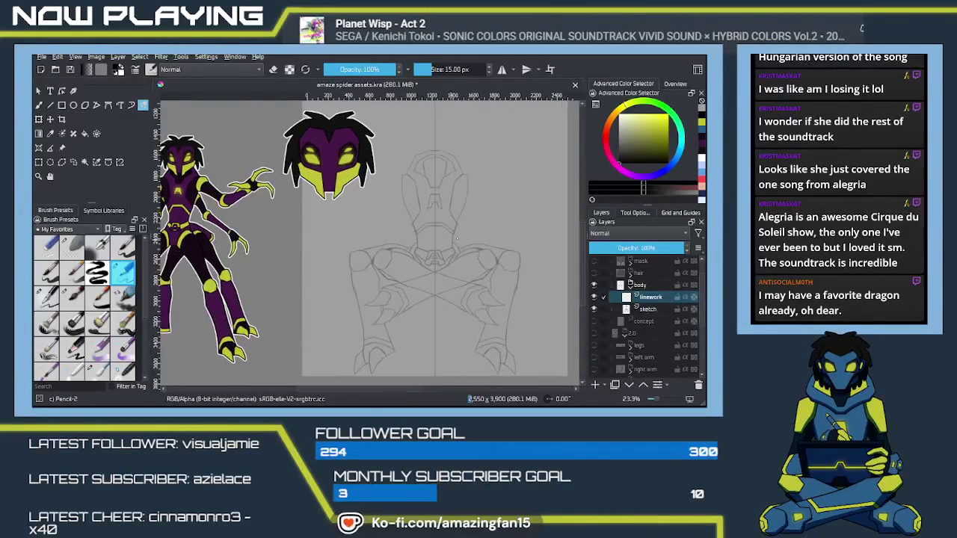
- Zoom in on the sketched helmet head and pick the Ink-4 Pen Rough 2 brush preset
scroll(434, 284, "up", 1)
scroll(456, 254, "up", 1)
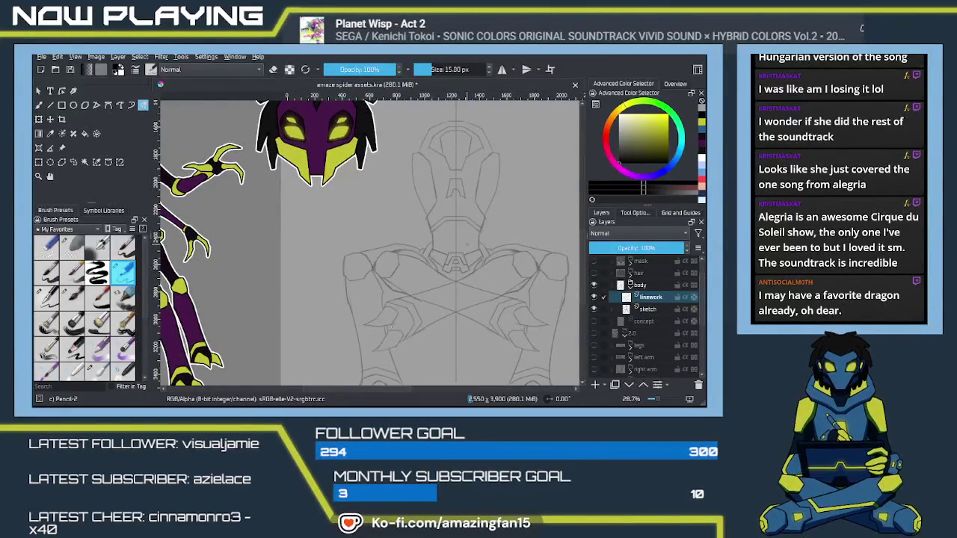
scroll(439, 222, "up", 2)
mouse_move(482, 257)
left_mouse_down()
mouse_move(400, 251)
mouse_move(444, 197)
left_mouse_up()
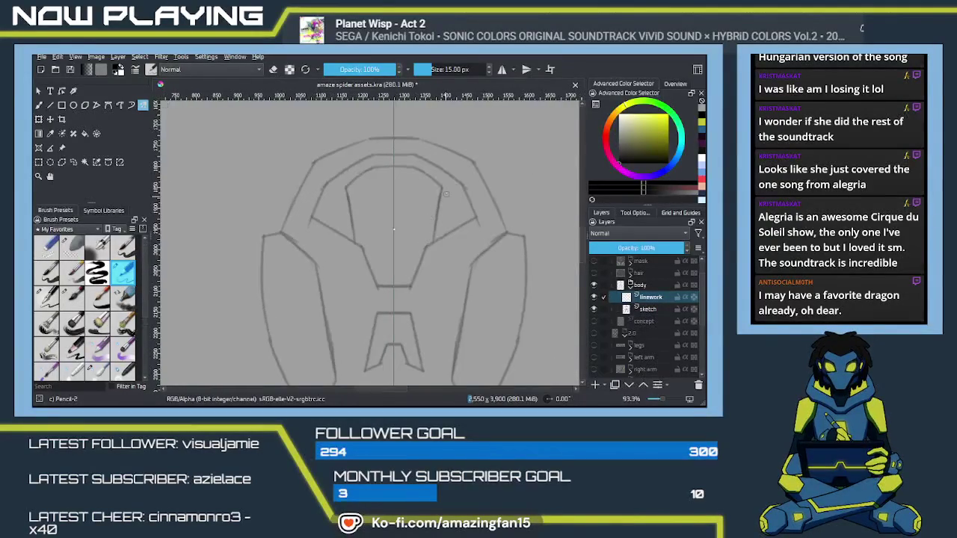
right_click(426, 261)
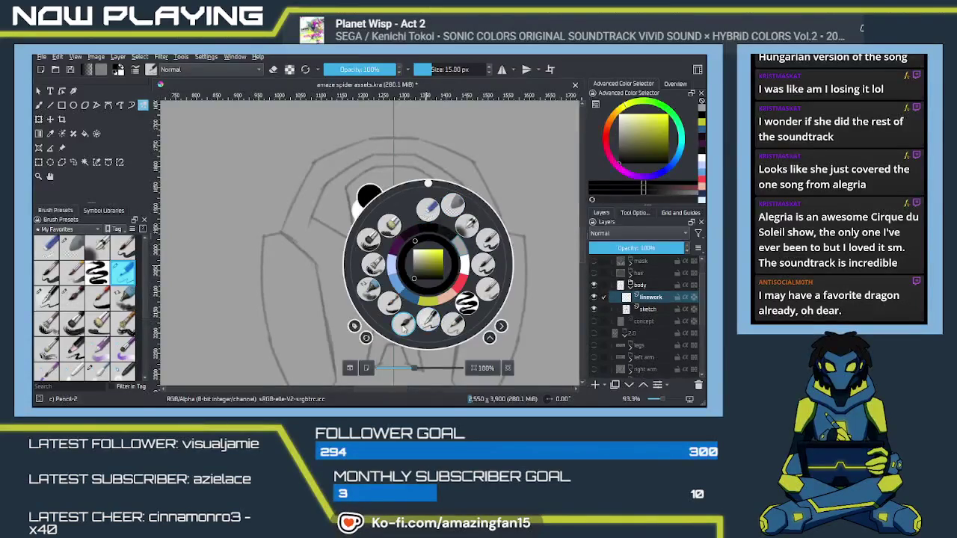
left_click(406, 326)
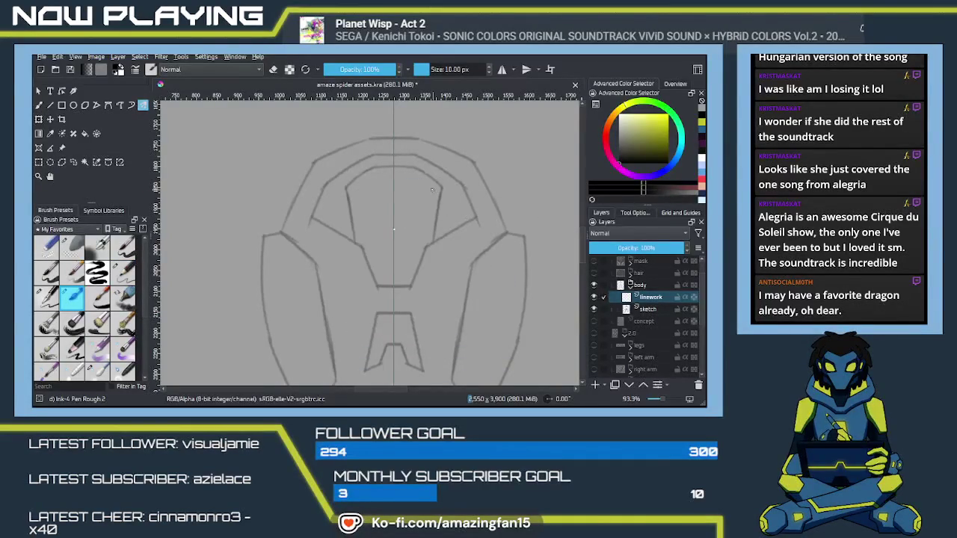
- Ink mirrored inner visor side lines, retrying their length, then an angled top joining them
left_click_drag(441, 188, 432, 239)
key("ctrl+z")
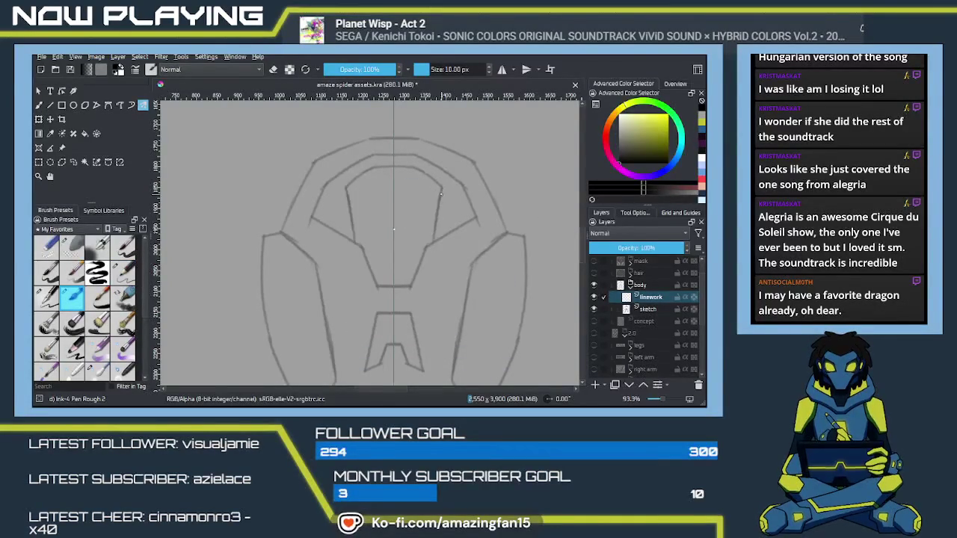
left_click_drag(441, 189, 432, 238)
key("ctrl+z")
left_click_drag(441, 188, 431, 254)
key("ctrl+z")
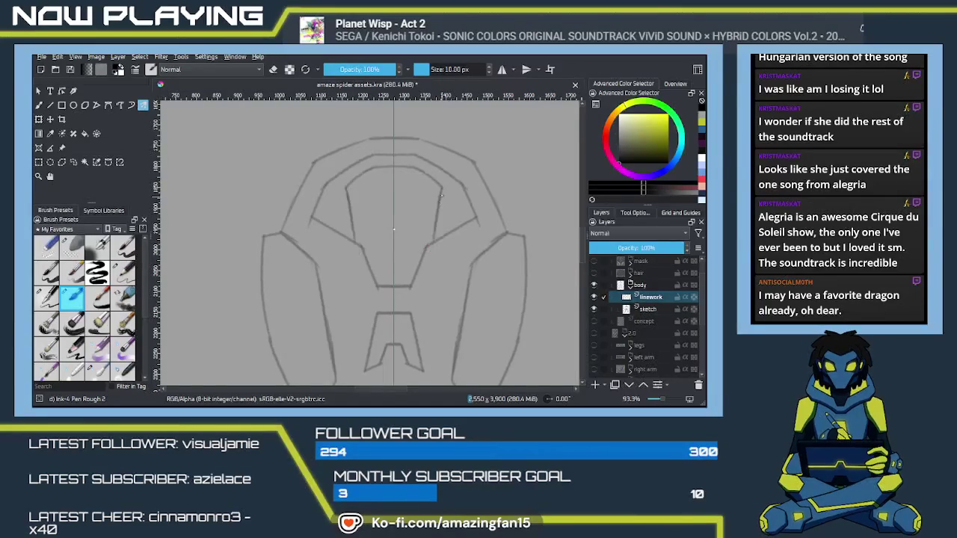
left_click_drag(441, 189, 430, 269)
key("plus")
key("plus")
left_click_drag(451, 234, 452, 309)
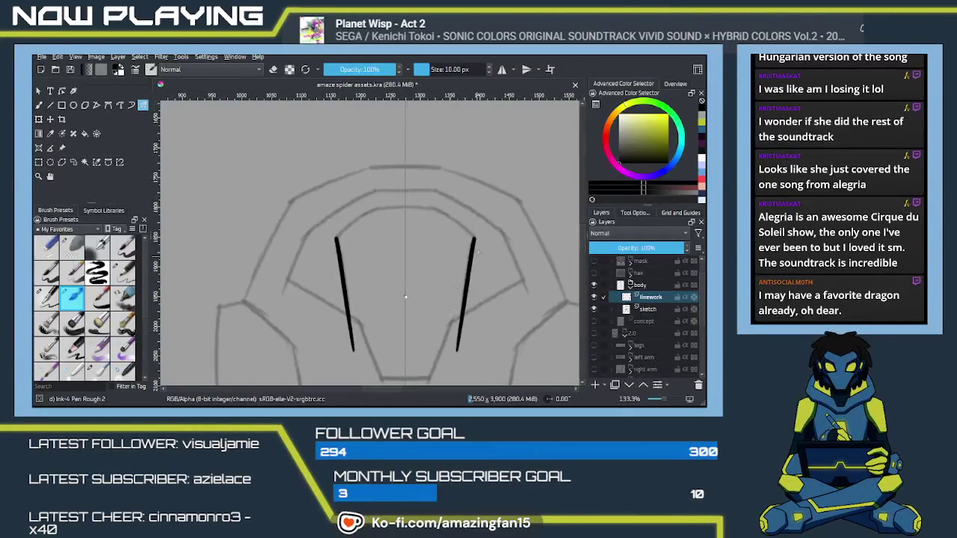
left_click_drag(473, 238, 426, 206)
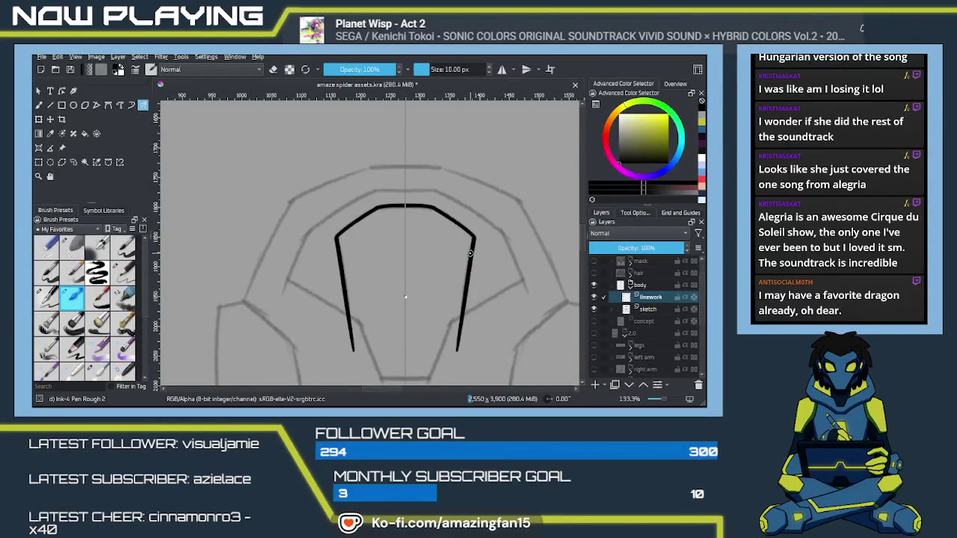
- Erase the bottom end of the right visor line and zoom out to compare with the references
scroll(469, 296, "down", 2)
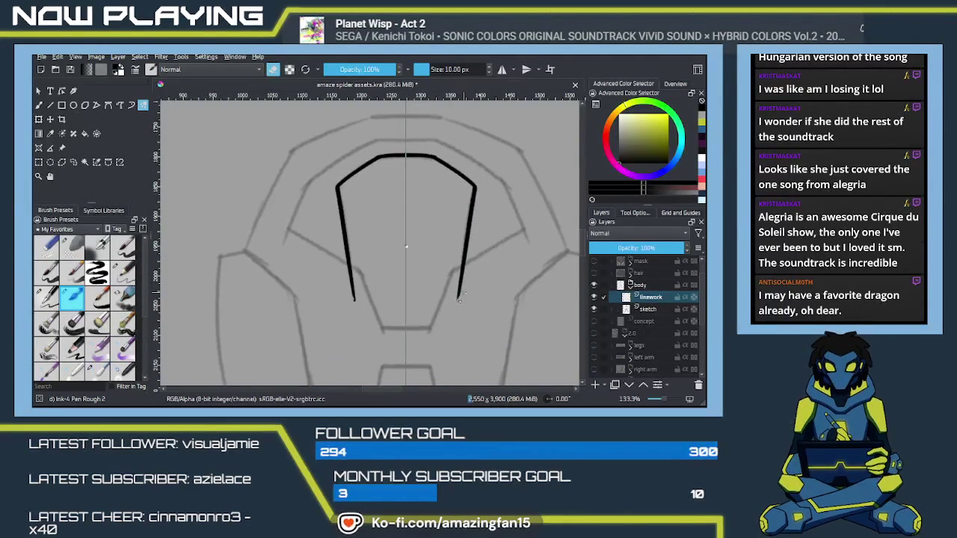
left_click_drag(459, 295, 462, 274)
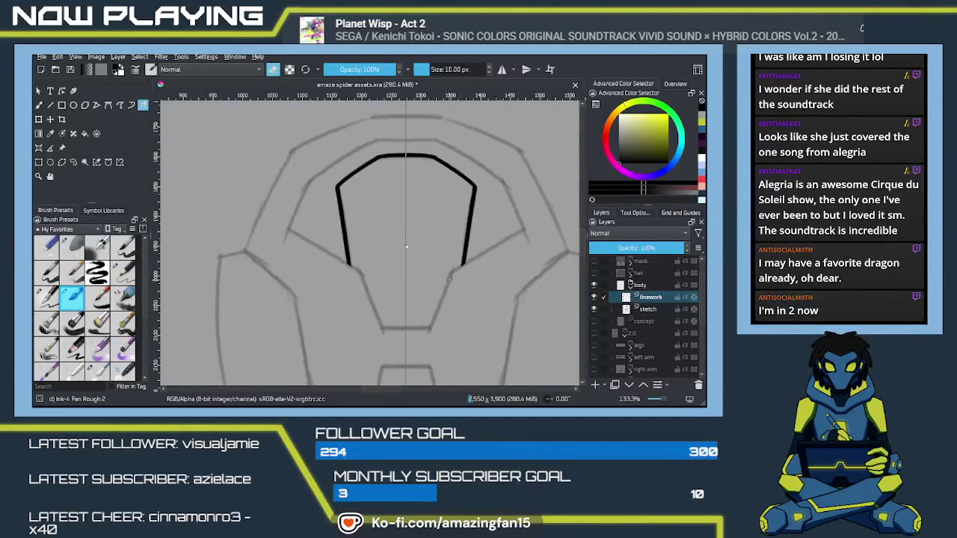
key("e")
left_click_drag(452, 219, 444, 252)
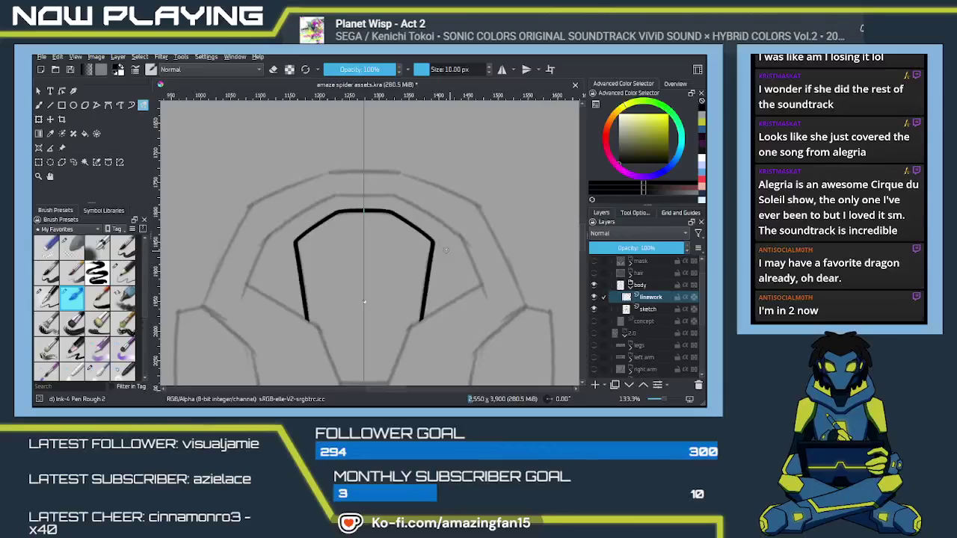
scroll(364, 303, "down", 3)
mouse_move(361, 243)
left_mouse_down()
mouse_move(487, 265)
mouse_move(658, 275)
left_mouse_up()
mouse_move(314, 254)
left_mouse_down()
mouse_move(483, 259)
mouse_move(267, 322)
mouse_move(436, 362)
mouse_move(335, 316)
left_mouse_up()
- Ink a mirrored pair of outer arcs around the helmet, redrawing until they fit
left_click_drag(356, 248, 409, 307)
key("ctrl+z")
left_click_drag(356, 249, 410, 310)
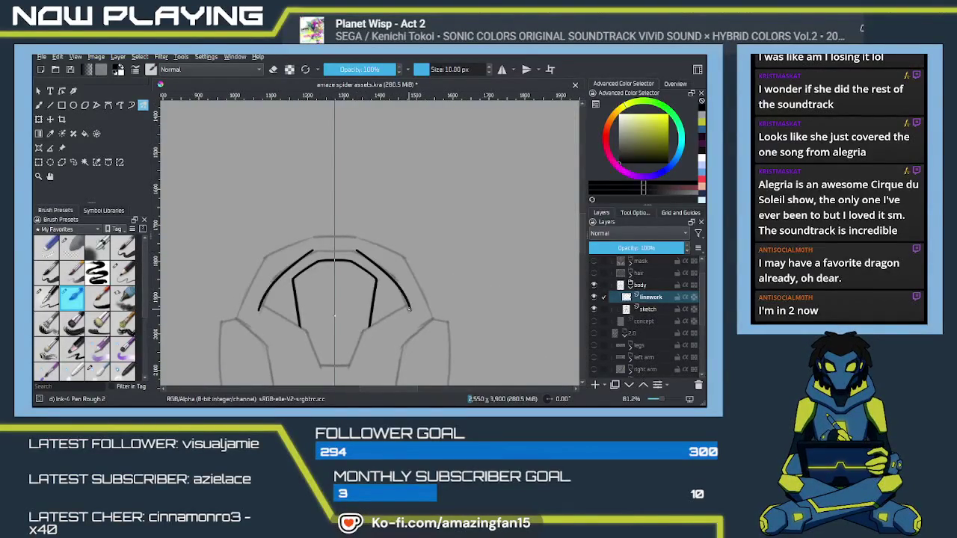
key("ctrl+z")
left_click_drag(356, 249, 409, 309)
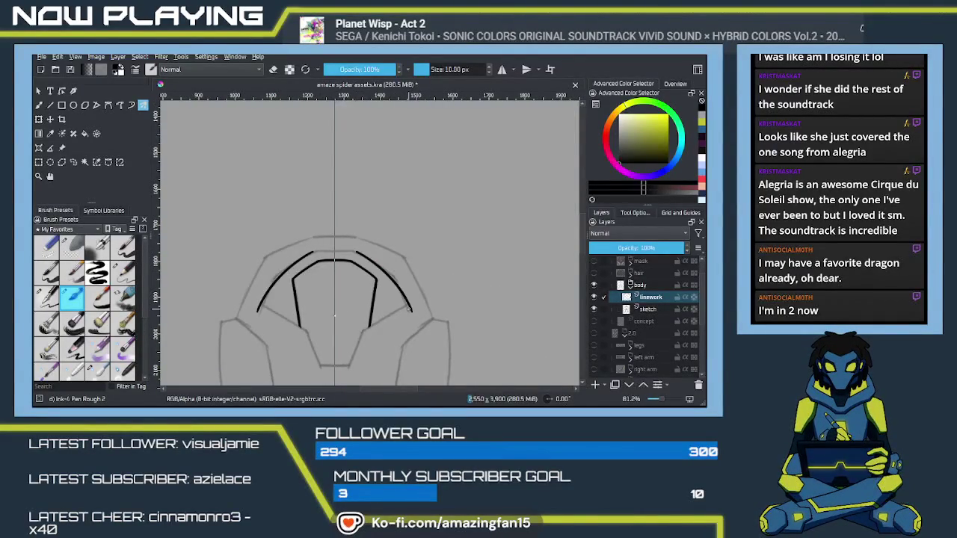
scroll(441, 278, "left", 3)
- Ink a short stroke joining the arc tops, undoing and retrying it
scroll(438, 273, "left", 3)
scroll(434, 280, "left", 3)
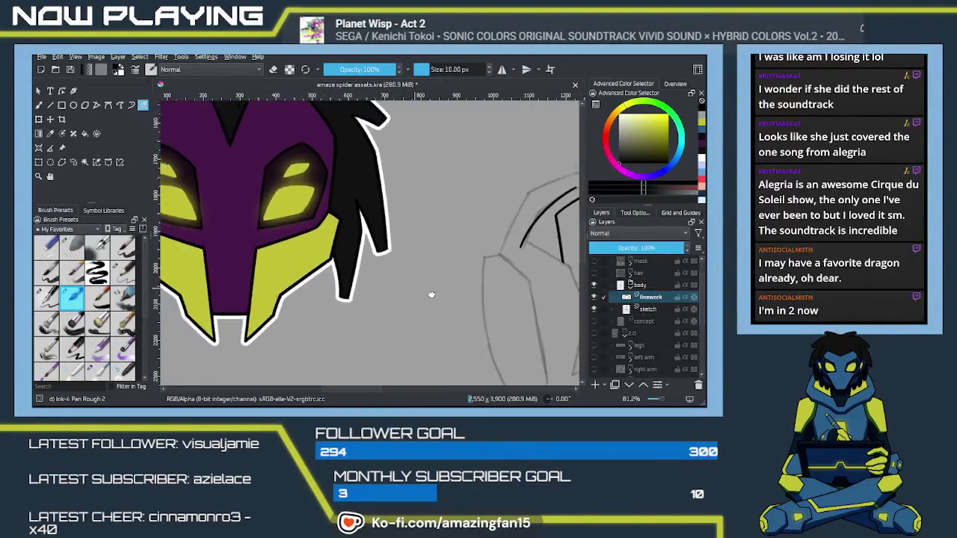
scroll(424, 294, "left", 3)
scroll(424, 294, "right", 5)
scroll(407, 261, "right", 3)
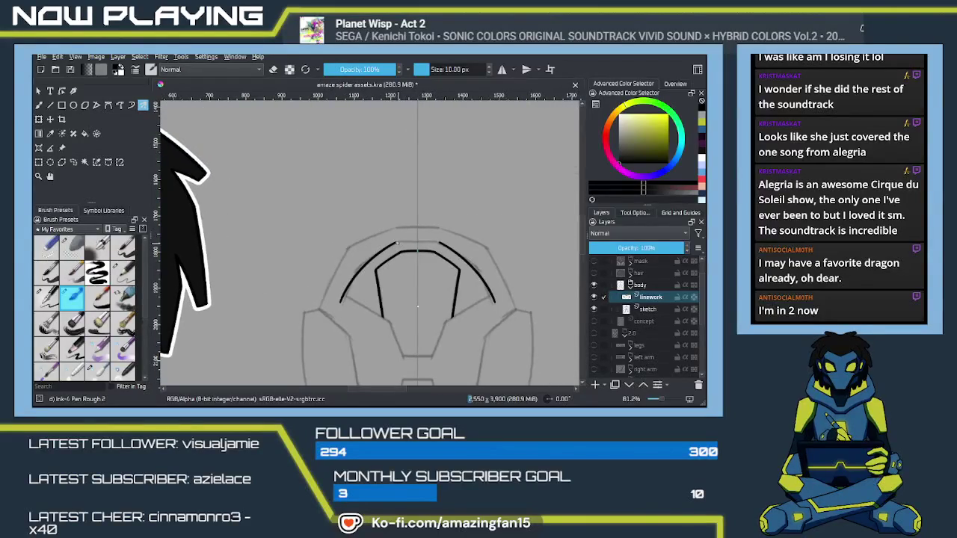
key("ctrl+z")
key("ctrl+z")
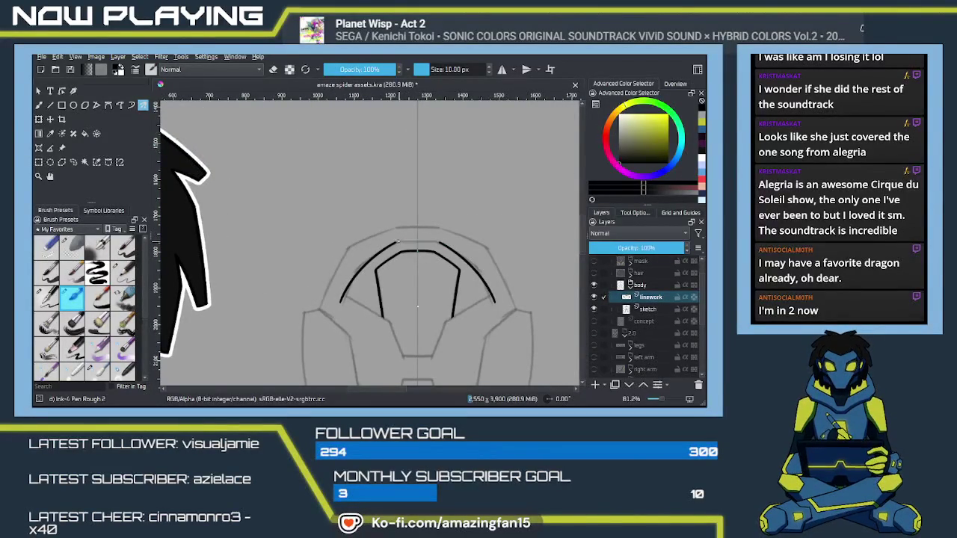
left_click_drag(396, 241, 437, 242)
key("ctrl+z")
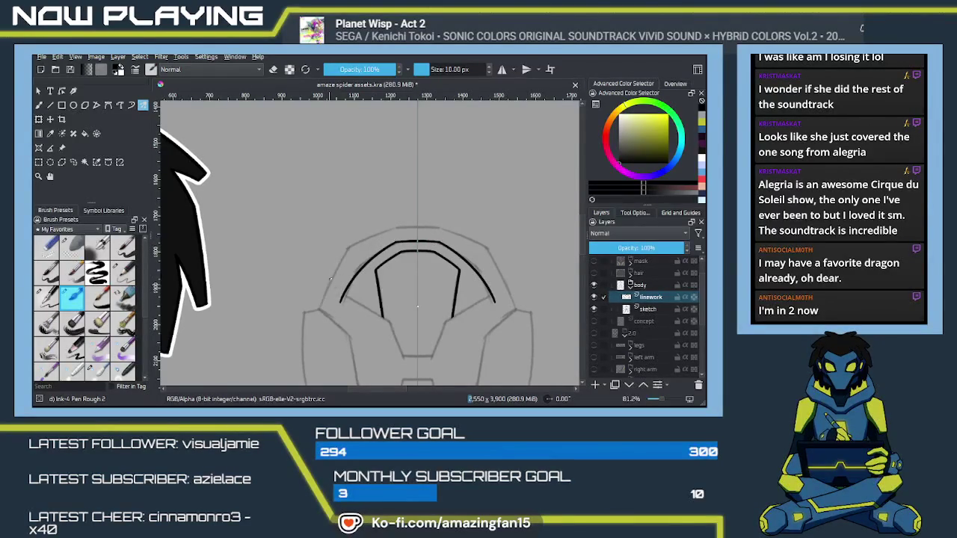
- Try extra mirrored outer arcs beside the arch, then undo them all
left_click_drag(452, 228, 514, 300)
left_click_drag(381, 228, 322, 300)
key("ctrl+z")
left_click_drag(383, 228, 321, 302)
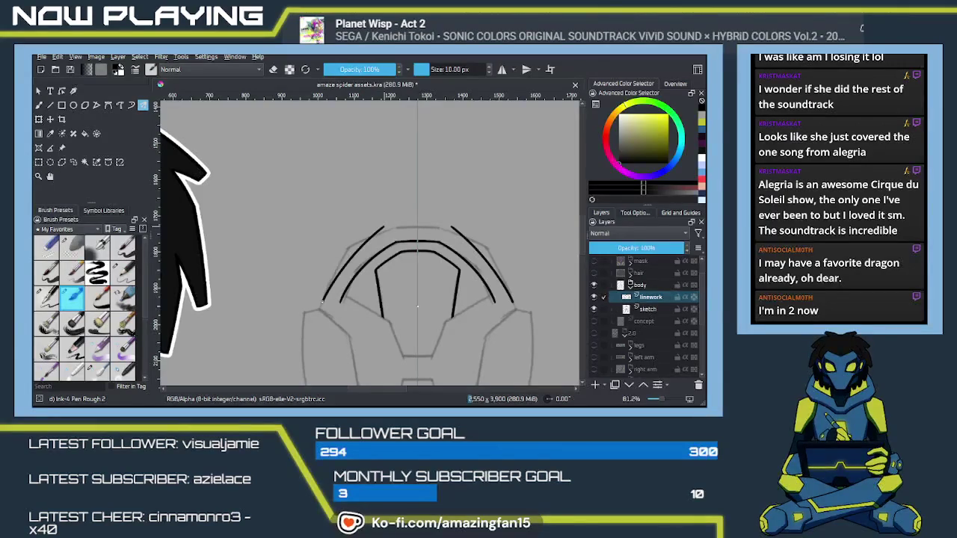
key("ctrl+z")
key("ctrl+z")
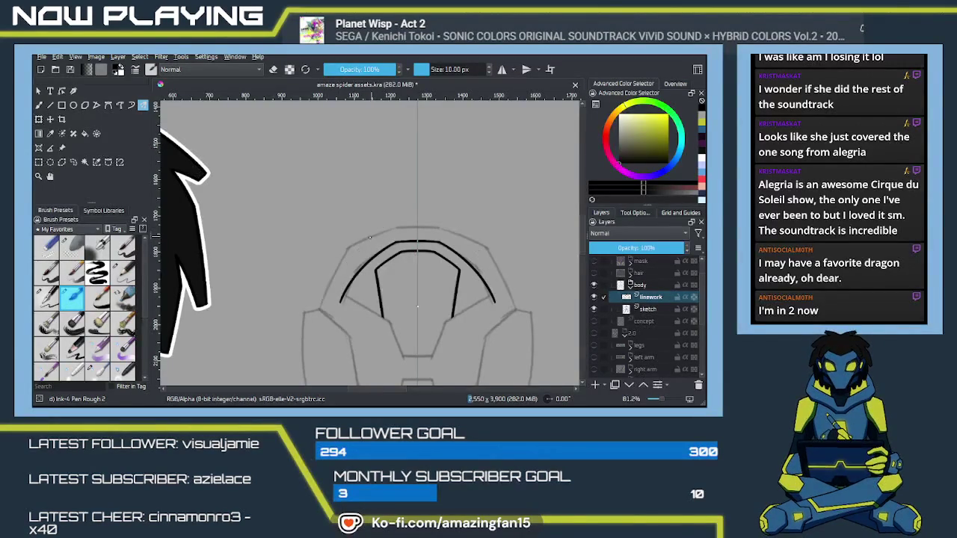
key("ctrl+shift+z")
key("ctrl+shift+z")
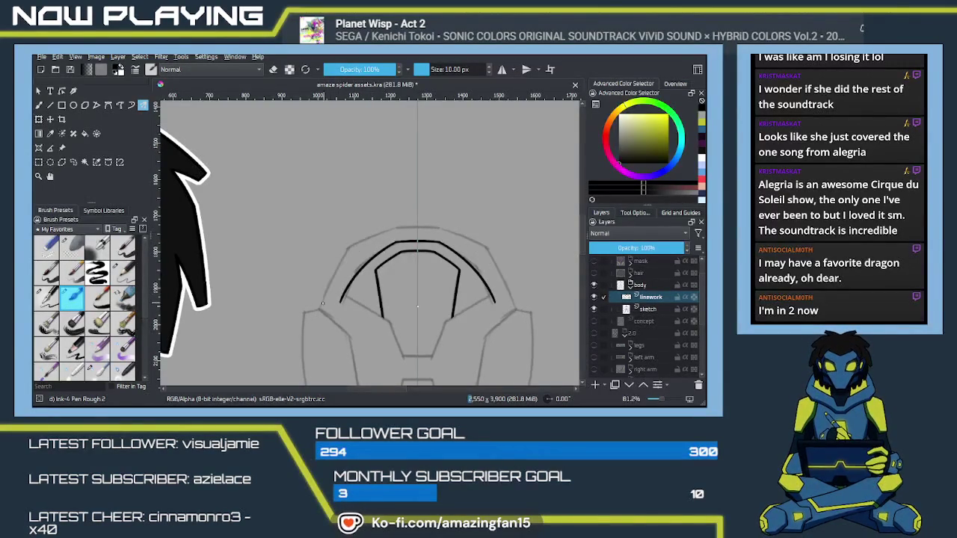
key("ctrl+z")
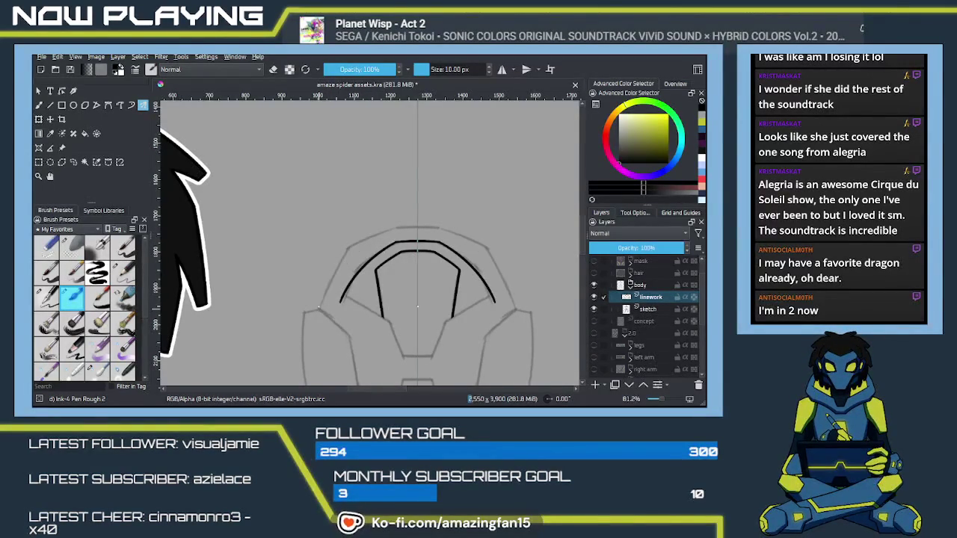
key("ctrl+z")
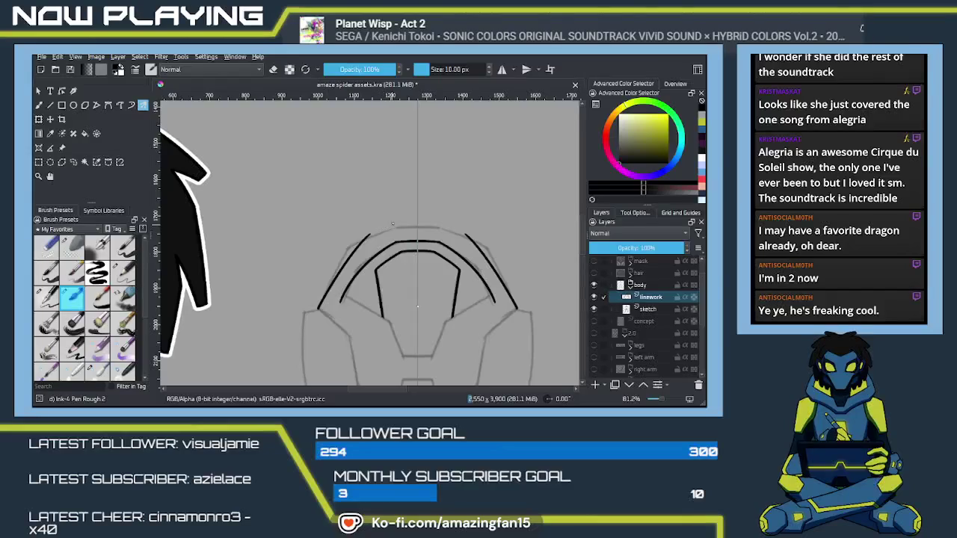
key("ctrl+z")
key("ctrl+z")
- Zoom in and centre the view on the helmet
key("plus")
scroll(388, 288, "up", 1)
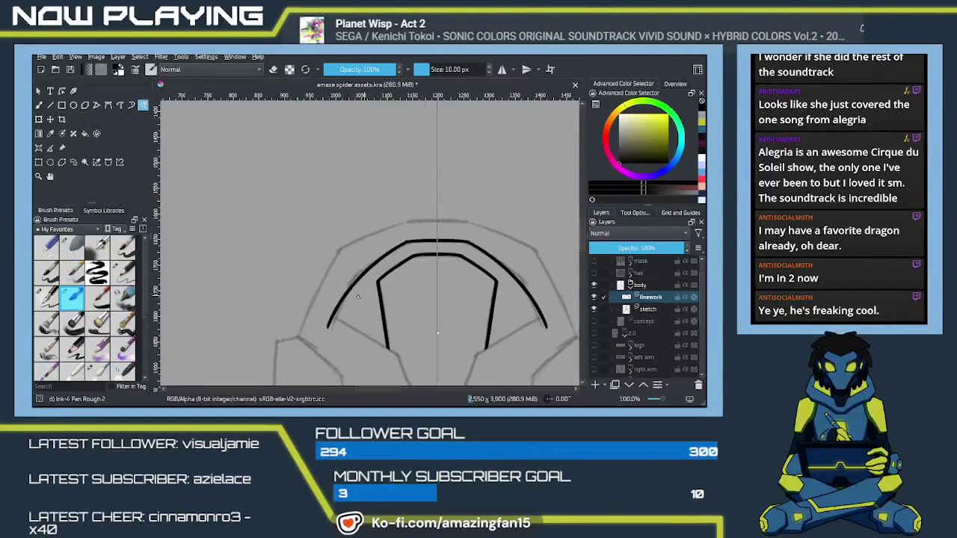
scroll(351, 270, "up", 1)
scroll(351, 270, "up", 2)
left_click_drag(352, 270, 348, 269)
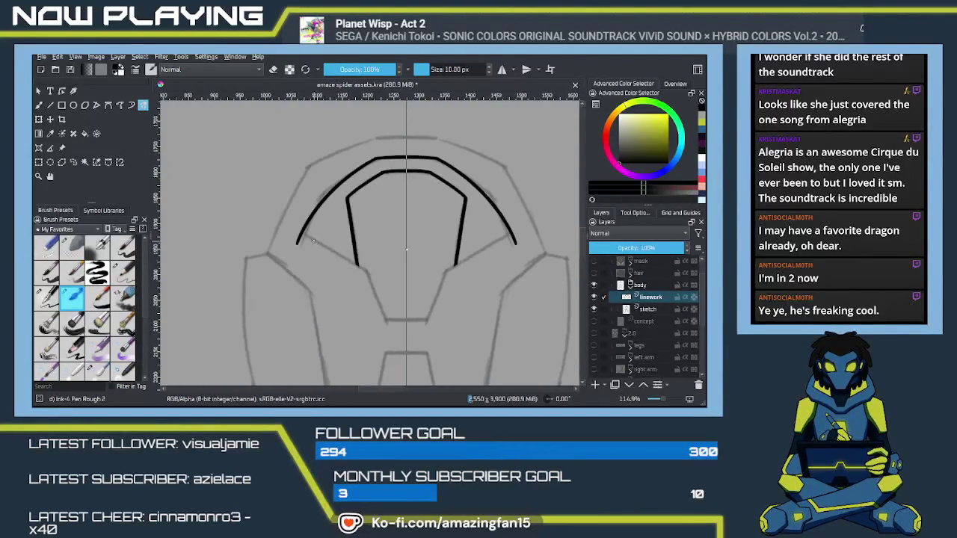
- Ink mirrored lines from the arch ends down and inward to a flat faceplate bottom
left_click_drag(301, 236, 374, 274)
key("ctrl+z")
mouse_move(299, 238)
left_mouse_down()
mouse_move(376, 275)
mouse_move(353, 236)
mouse_move(373, 282)
left_mouse_up()
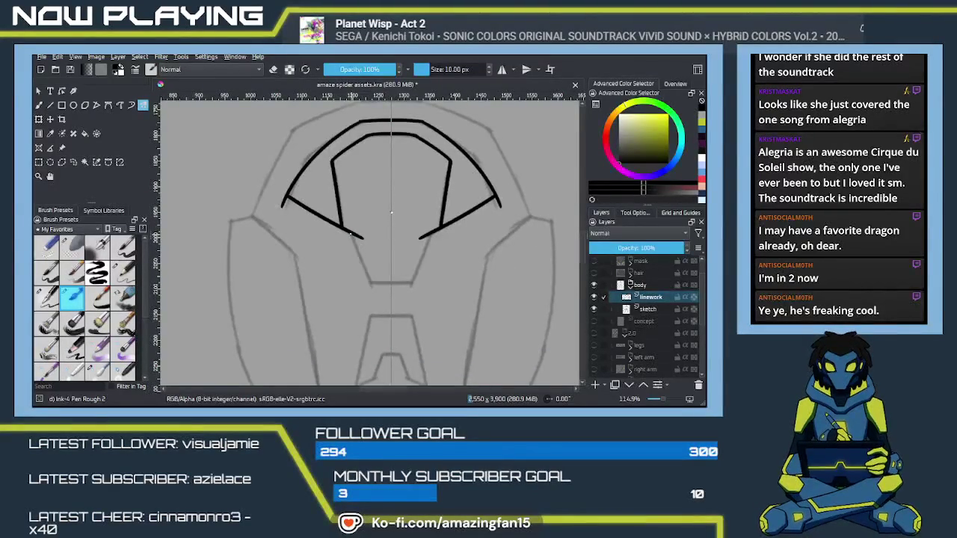
key("ctrl+z")
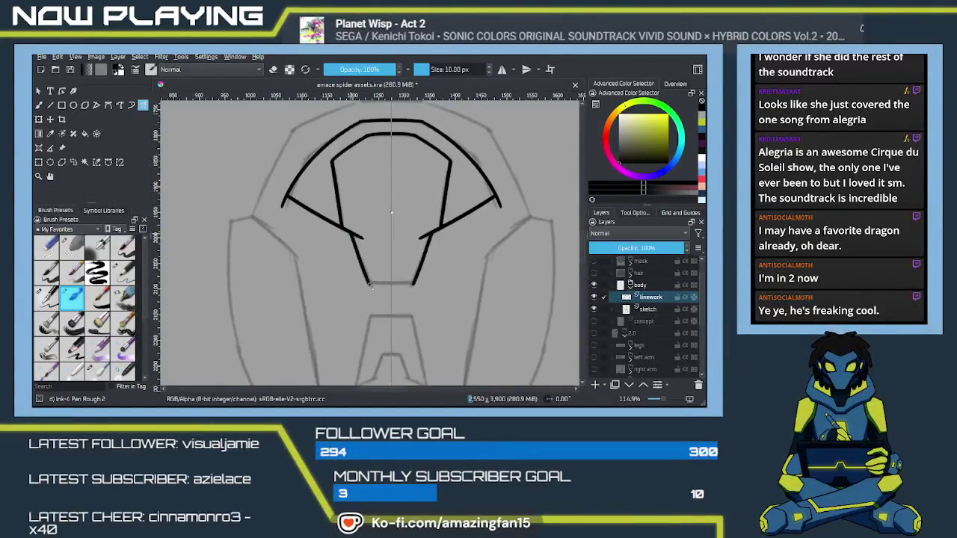
left_click_drag(350, 237, 373, 284)
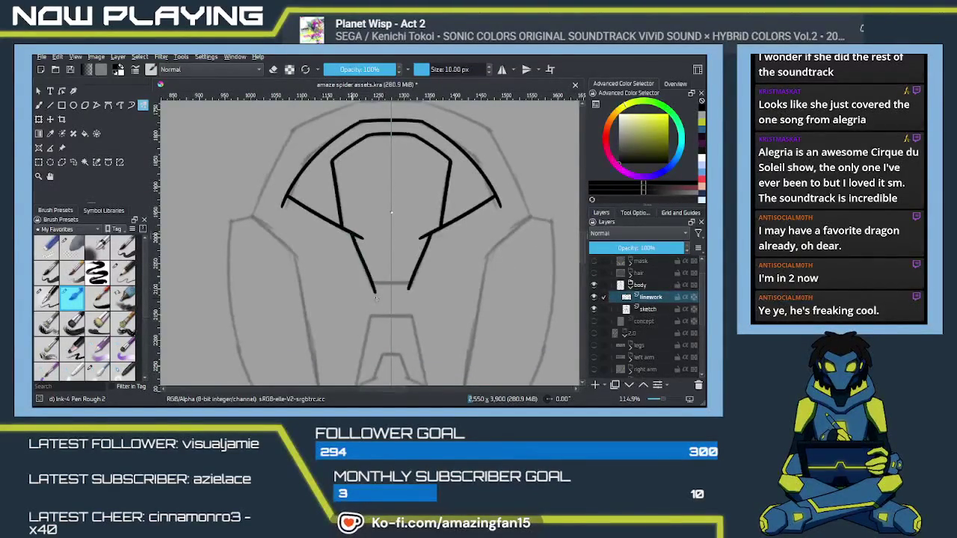
key("ctrl+z")
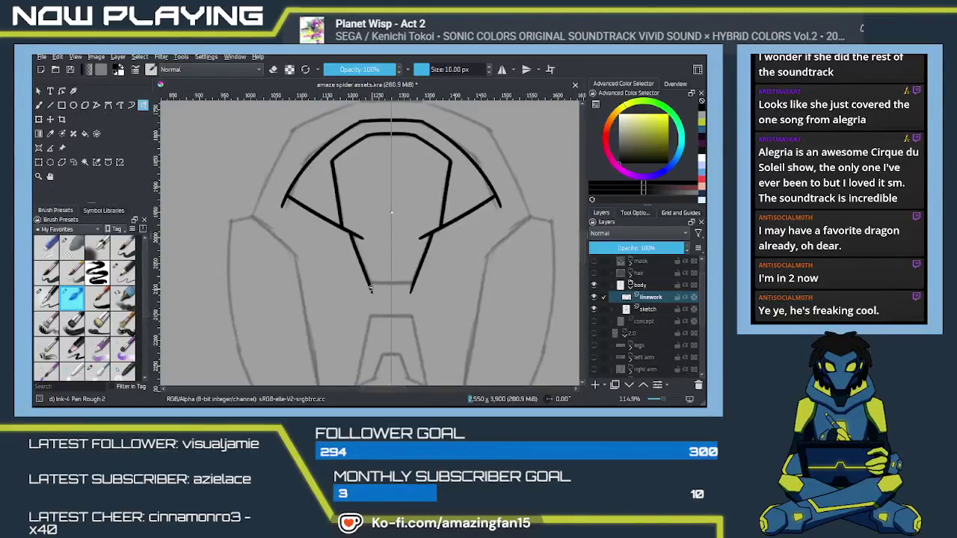
left_click_drag(351, 236, 371, 287)
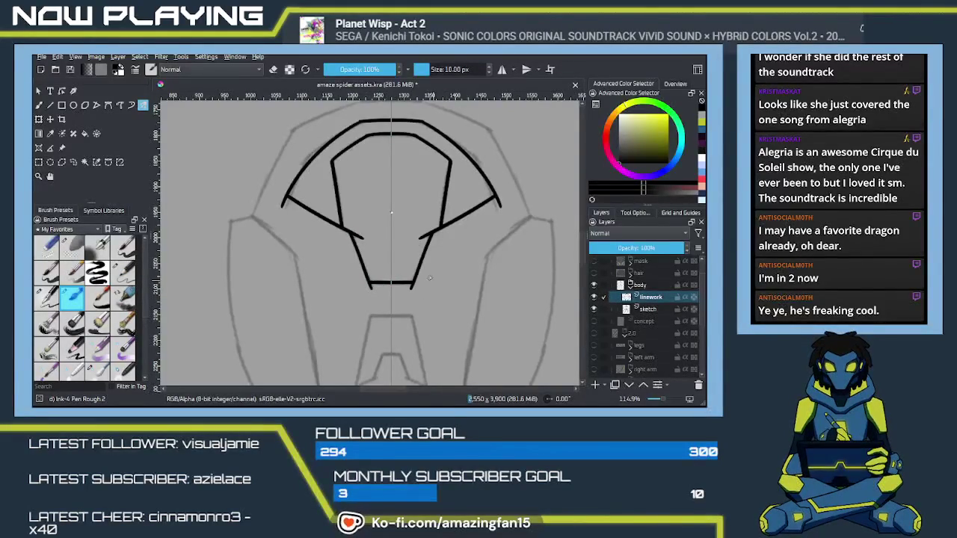
- Switch to eraser mode, tidy the right arch end, and pan around to check the helmet lineart
left_click_drag(423, 254, 435, 294)
key("e")
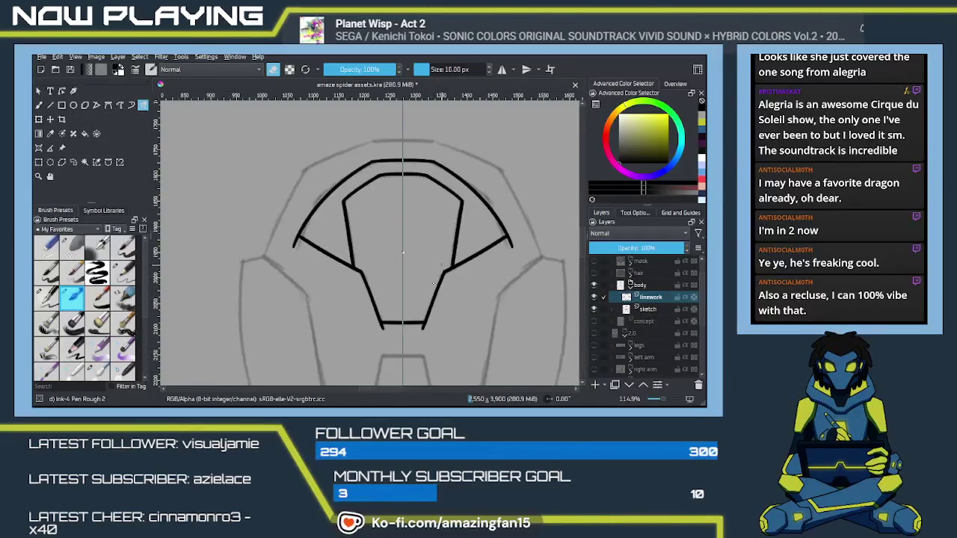
left_click_drag(507, 251, 505, 247)
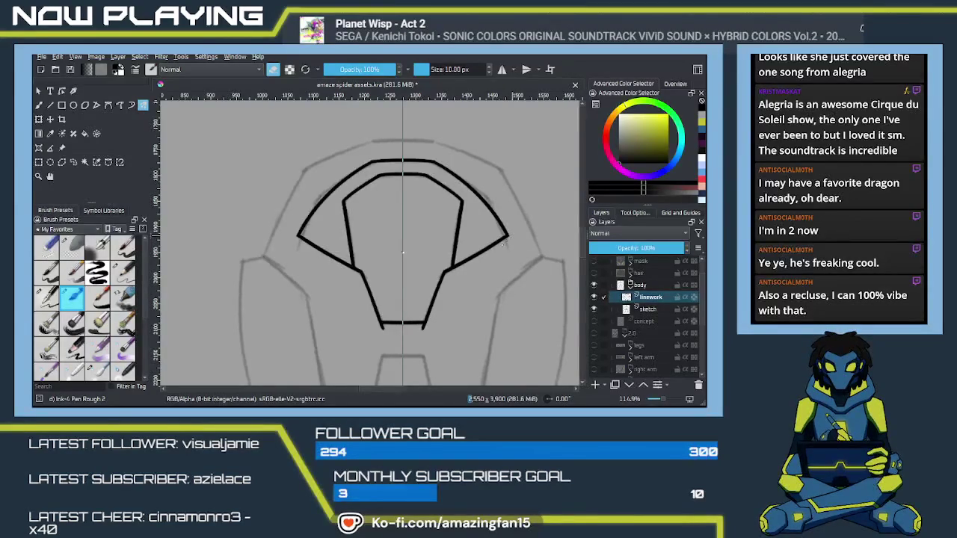
left_click_drag(507, 240, 535, 175)
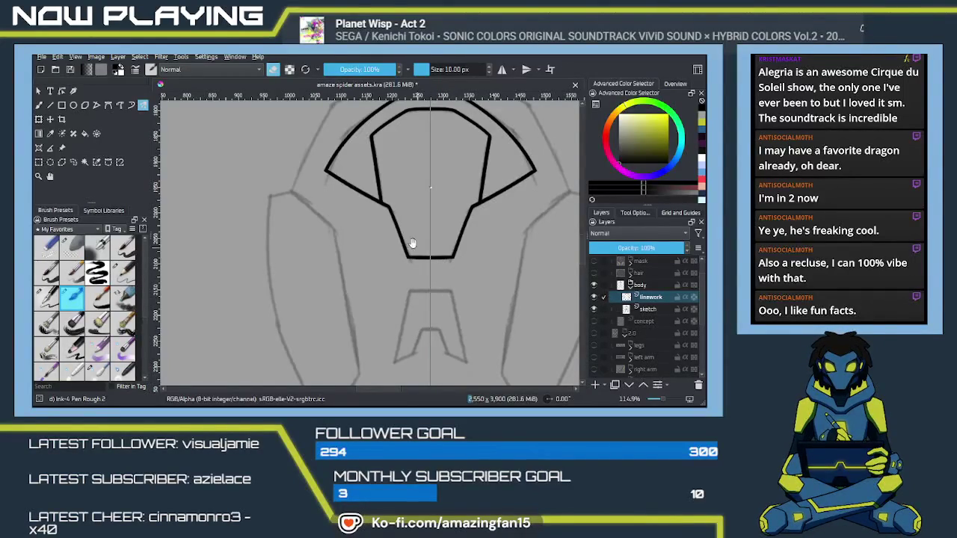
left_click_drag(420, 251, 443, 319)
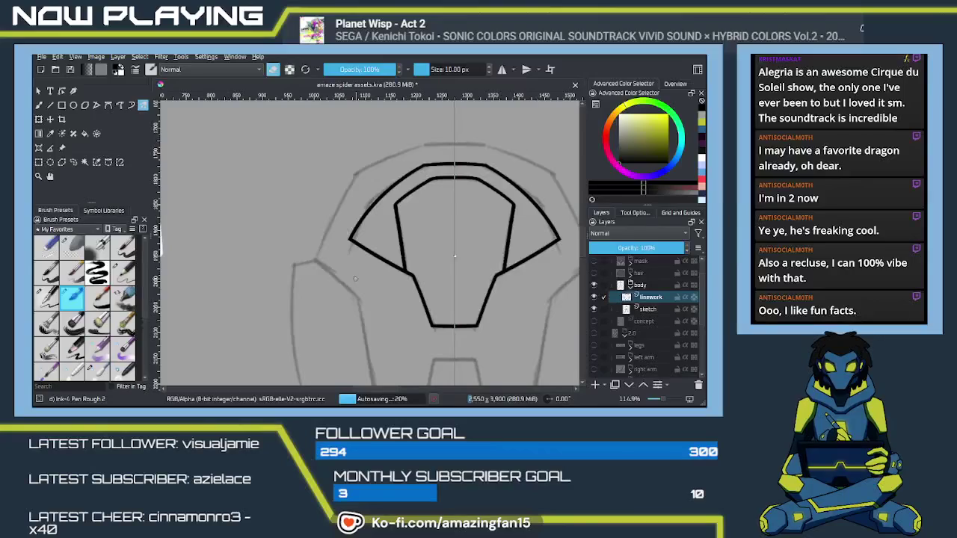
left_click_drag(346, 242, 360, 272)
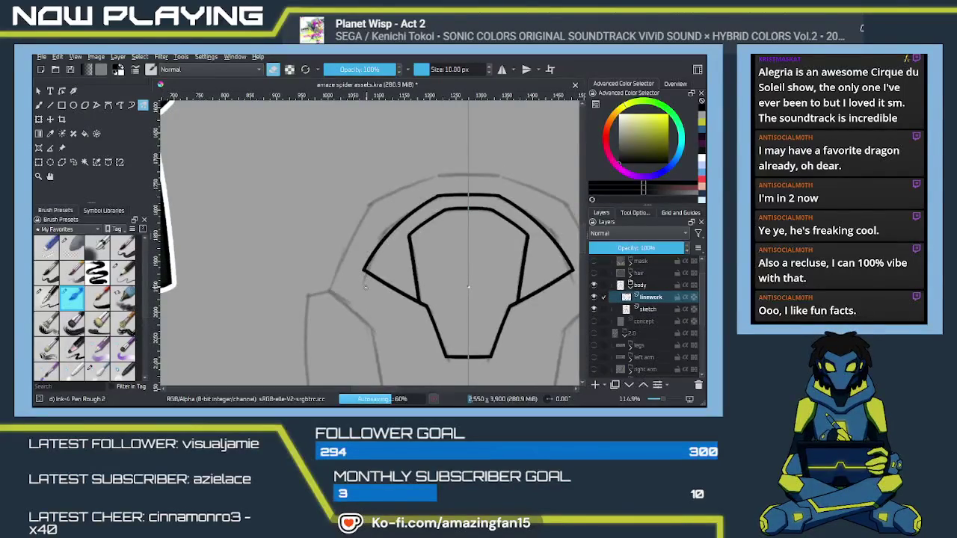